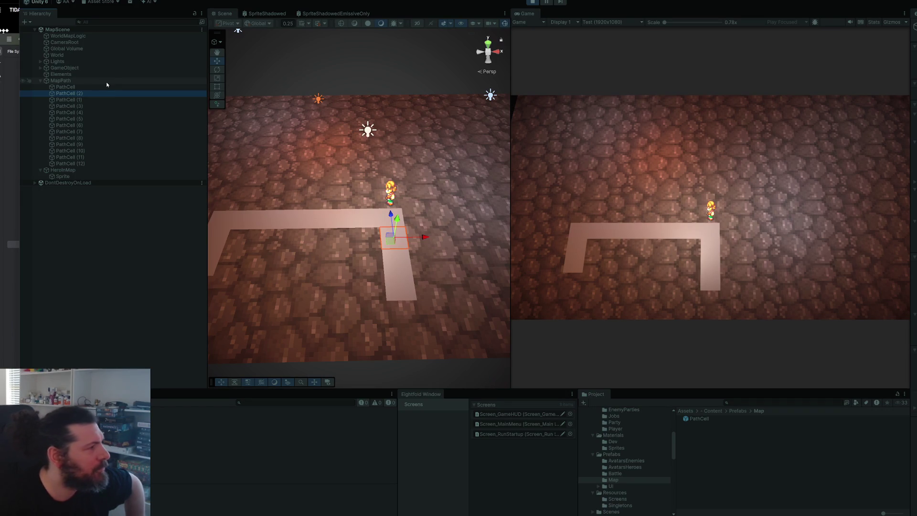
Select MapPath in the Hierarchy to outline the full path, then return to MapPath.cs in Rider
left_click(107, 81)
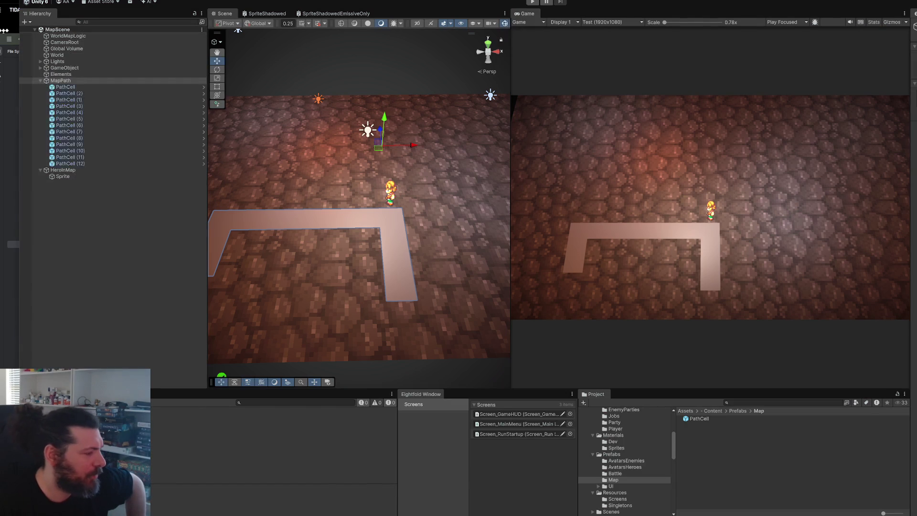
key("alt+Tab")
scroll(415, 371, "down", 8)
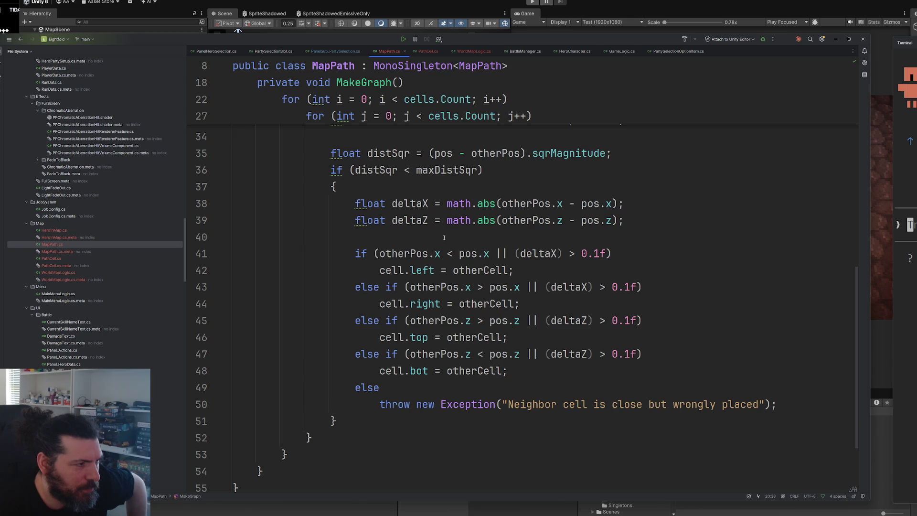
Read through MakeGraph, highlighting sqrMagnitude, maxDistSqr and the exception on line 50
scroll(493, 288, "up", 5)
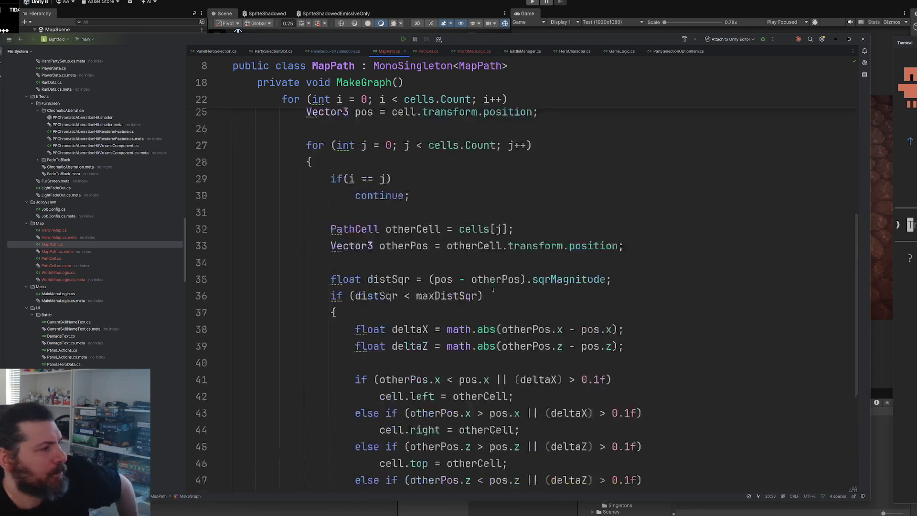
scroll(483, 258, "up", 3)
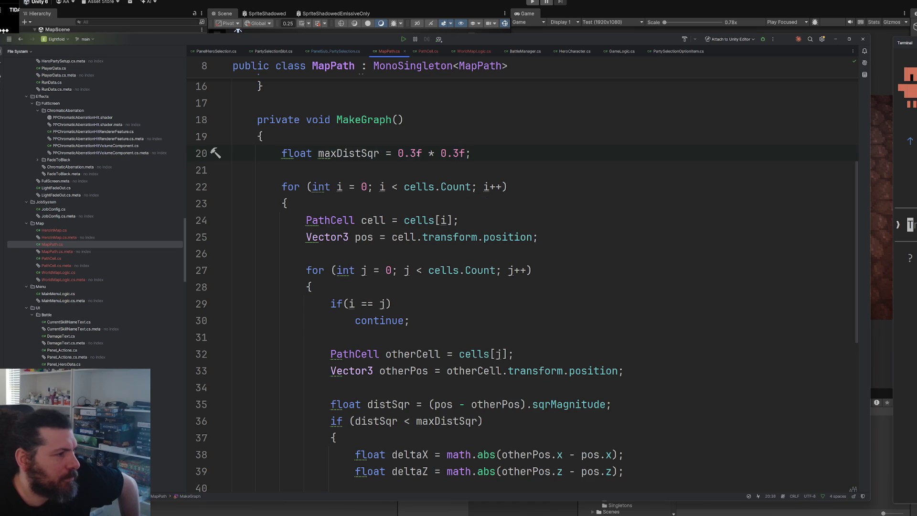
scroll(459, 152, "down", 5)
double_click(568, 236)
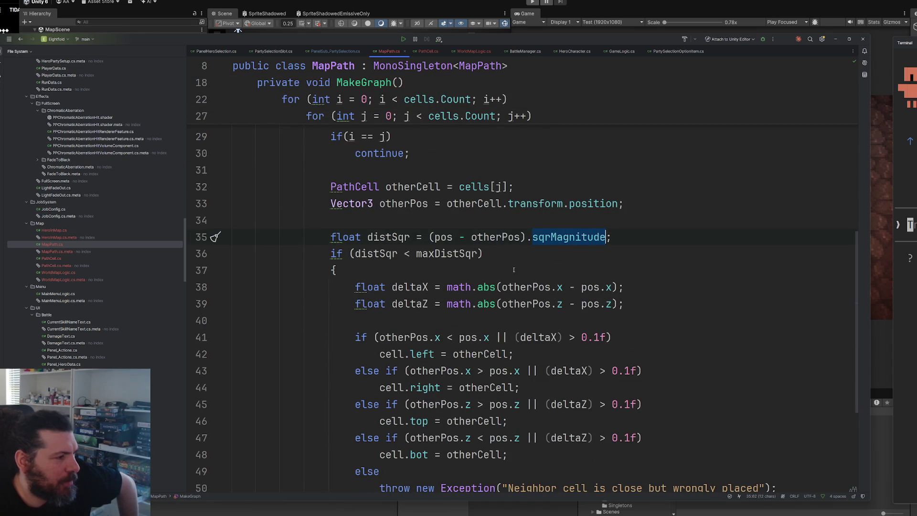
scroll(446, 238, "down", 2)
left_click(378, 170)
double_click(442, 170)
scroll(442, 173, "up", 5)
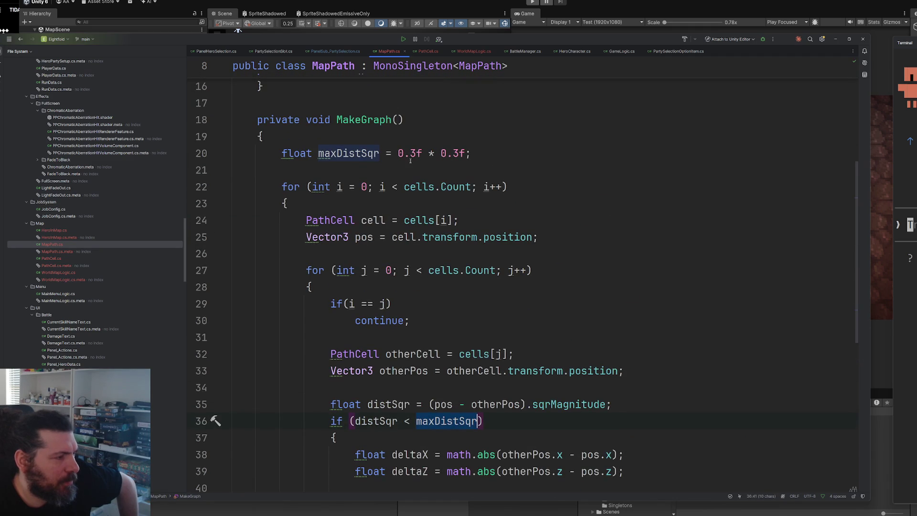
scroll(570, 281, "down", 6)
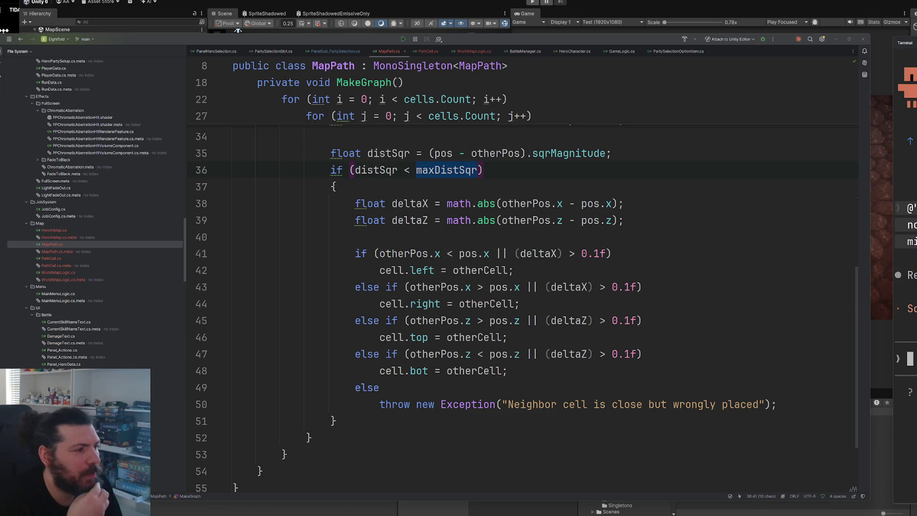
triple_click(593, 404)
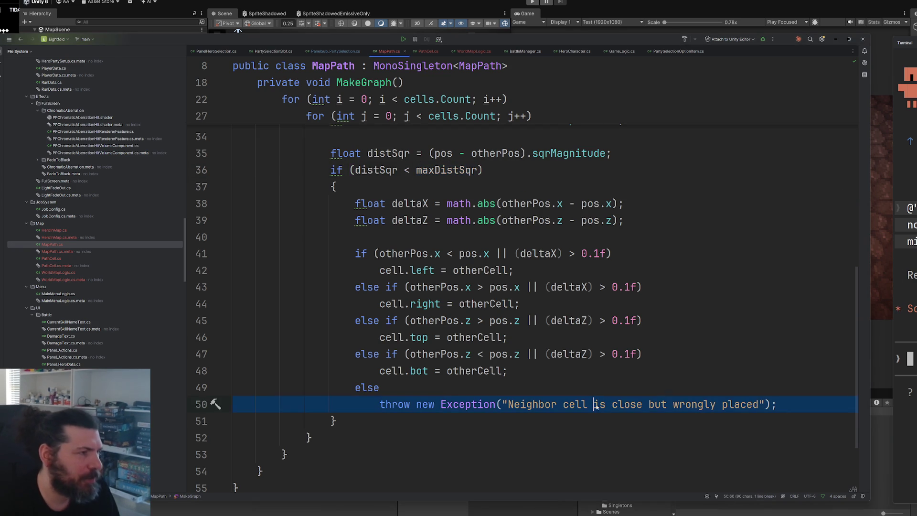
Back in Unity, select PathCell and then PathCell (2) in the Hierarchy
key("alt+Tab")
left_click(120, 87)
left_click(122, 93)
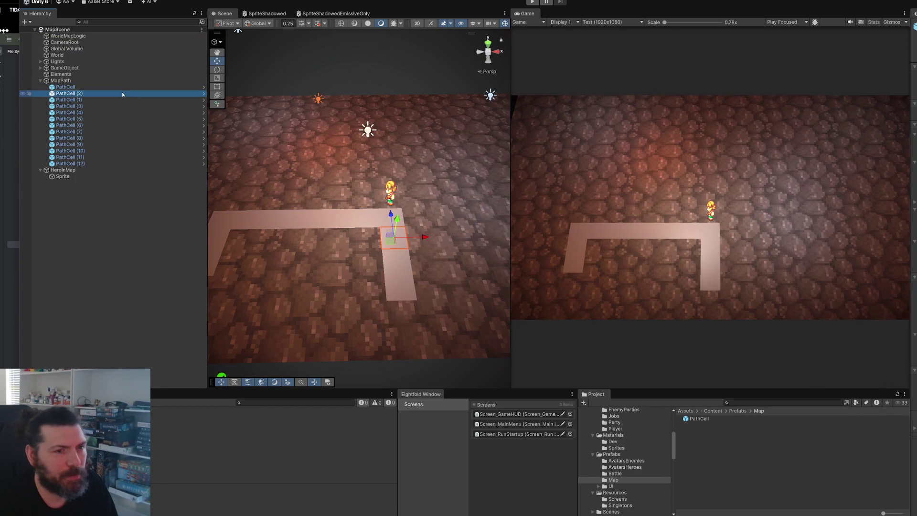
Step through the path cells from PathCell (6) to PathCell (11), then return to Rider
key("Down")
key("Down")
key("Down")
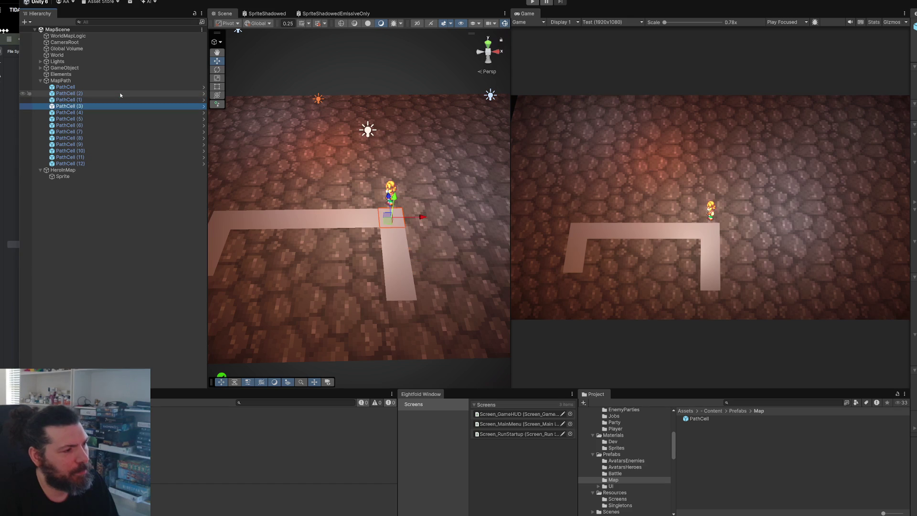
key("Down")
key("Down")
key("Down")
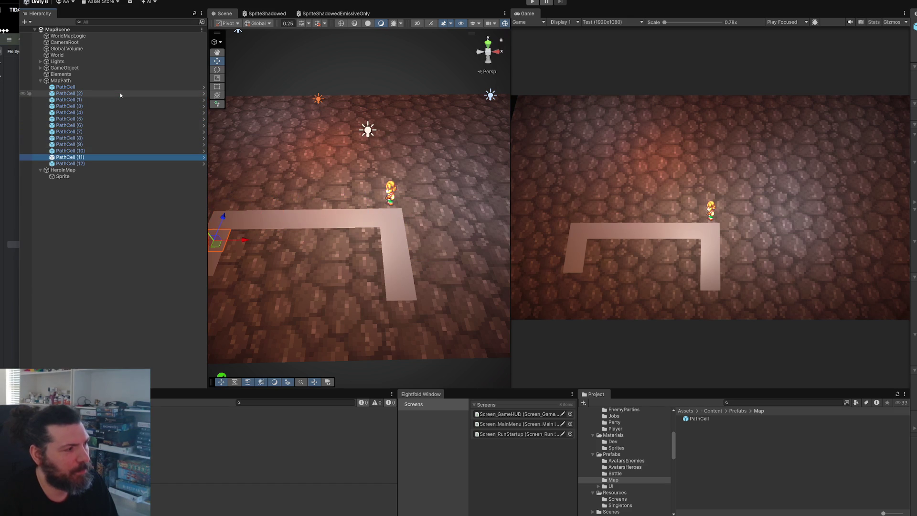
key("alt+Tab")
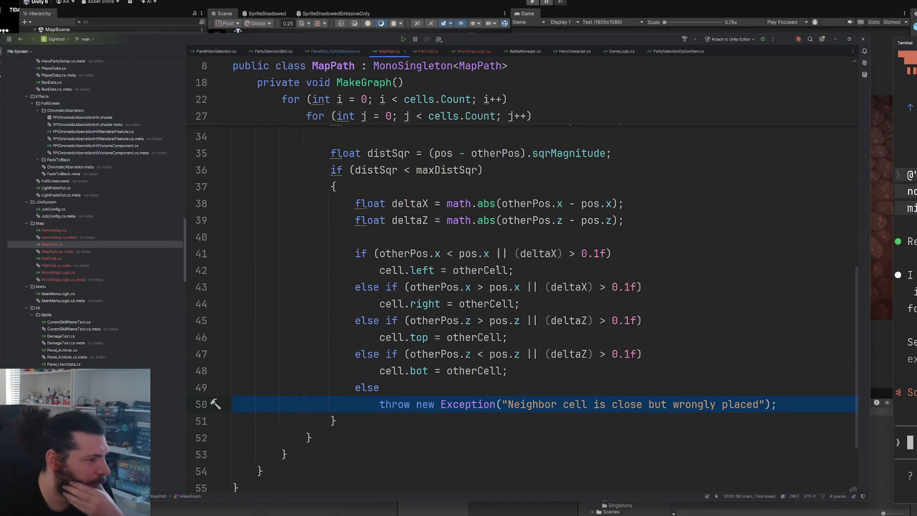
double_click(410, 203)
double_click(412, 220)
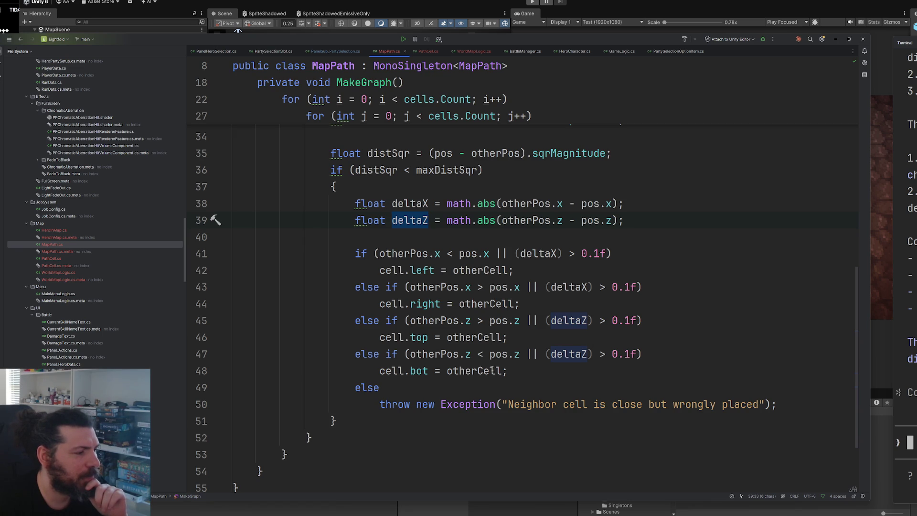
scroll(534, 370, "up", 2)
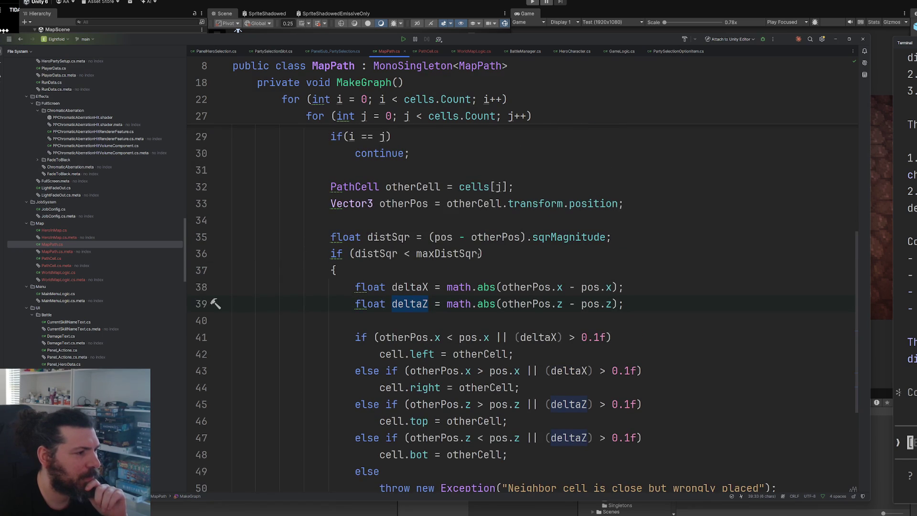
left_click_drag(611, 237, 274, 237)
scroll(608, 270, "up", 2)
left_click(483, 287)
left_click(485, 270)
double_click(485, 270)
scroll(503, 271, "up", 2)
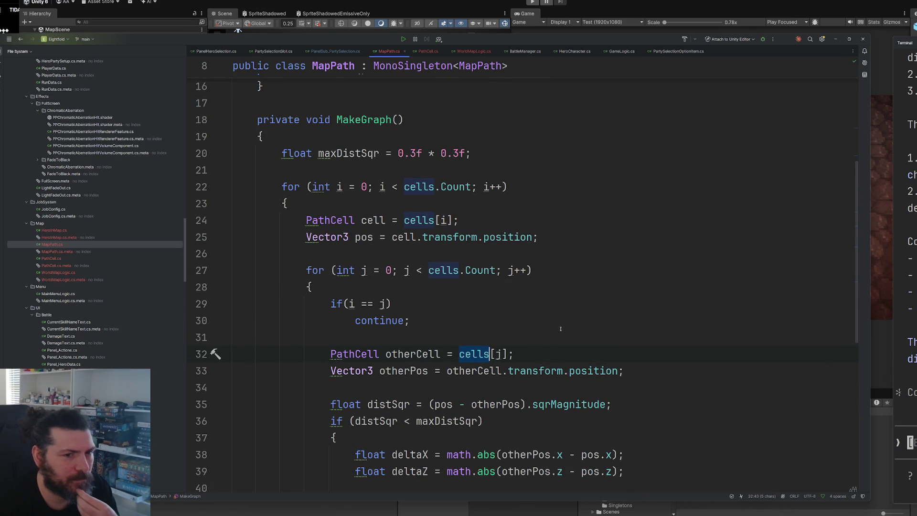
scroll(560, 329, "down", 6)
Replace || with && in the neighbour conditions on lines 41 and 43
left_click_drag(498, 253, 507, 254)
type("&&")
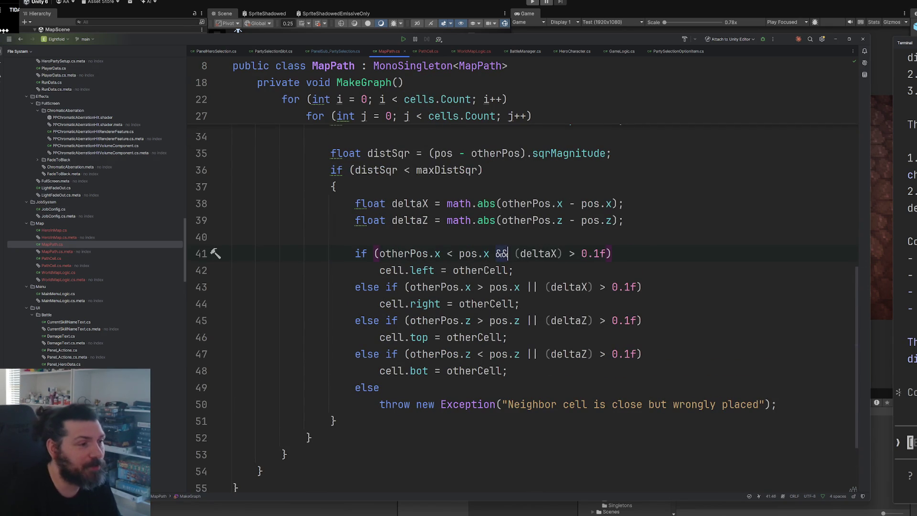
key("Down")
key("Down")
key("Right")
key("Right")
key("shift+Right")
key("shift+Right")
type("&&")
Replace || with && on lines 45 and 47, then return to Unity
key("Down")
key("Down")
key("shift+Left")
key("shift+Left")
type("&&")
key("Down")
key("Down")
key("shift+Left")
key("shift+Left")
key("BackSpace")
type("&&")
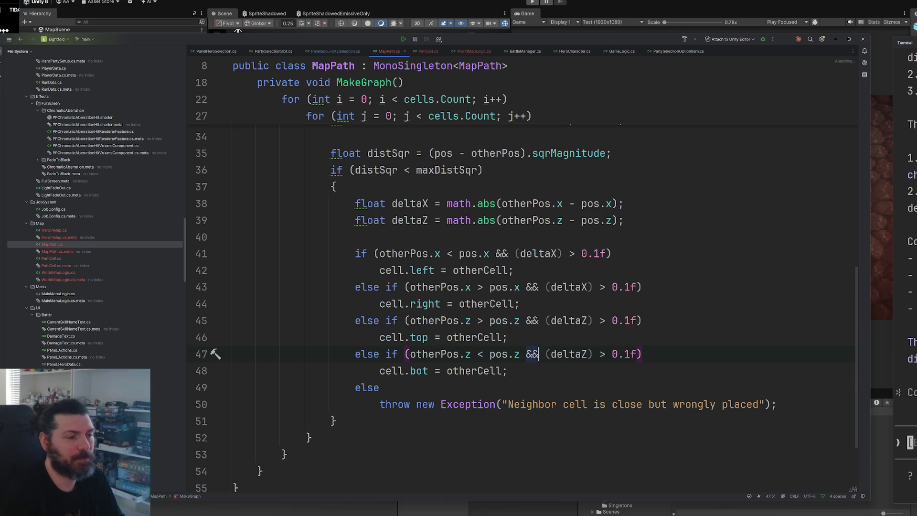
left_click(680, 292)
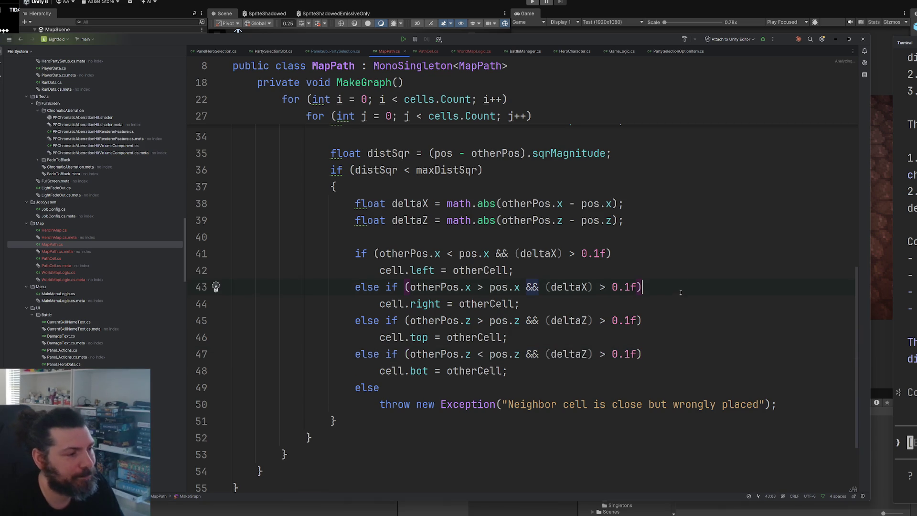
left_click(543, 25)
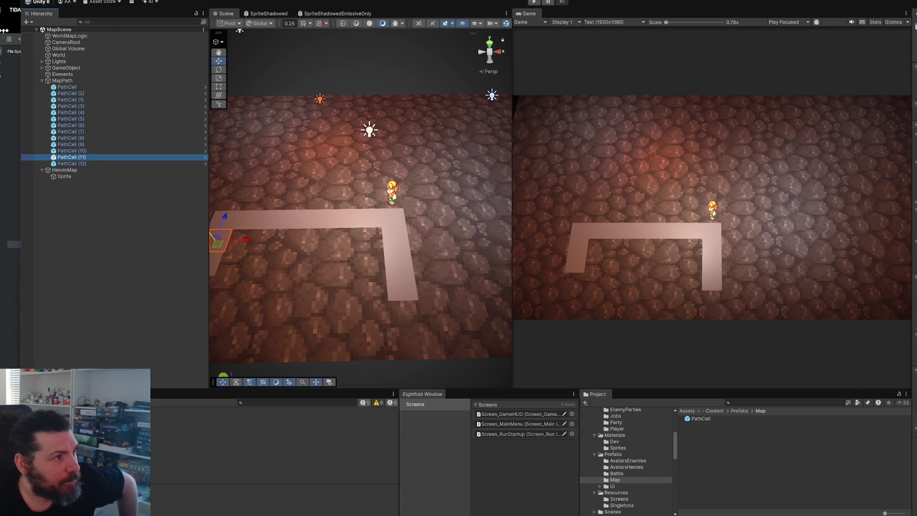
Press Play to run MapScene with the updated neighbour checks
left_click(535, 3)
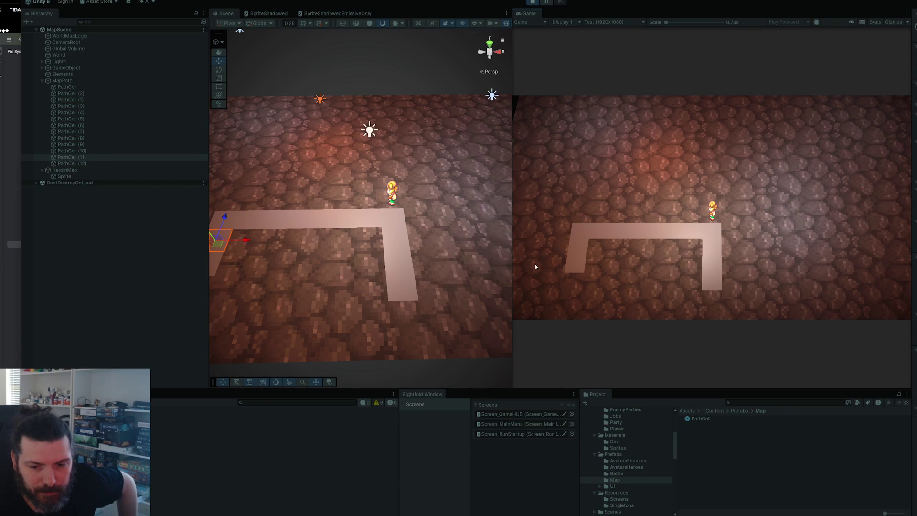
Inspect PathCell and PathCell (2), stepping to PathCell (3) and (4) and back
left_click(93, 87)
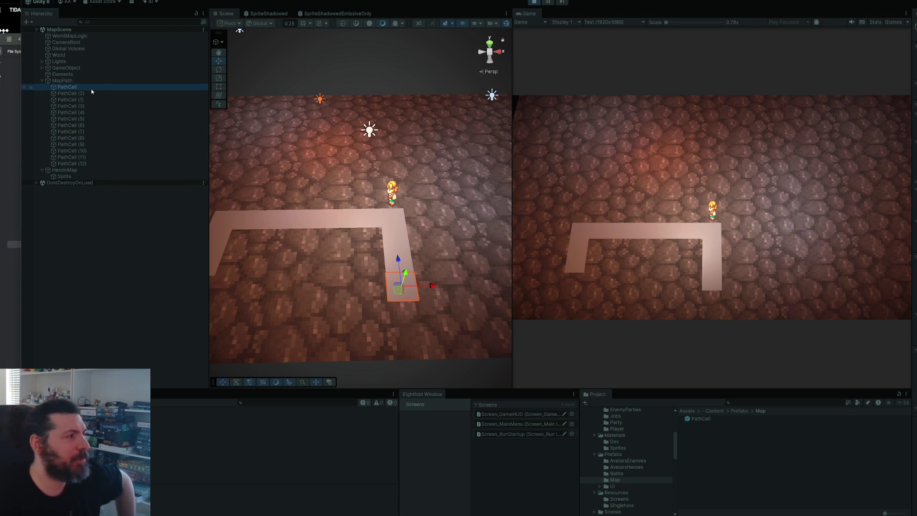
left_click(92, 92)
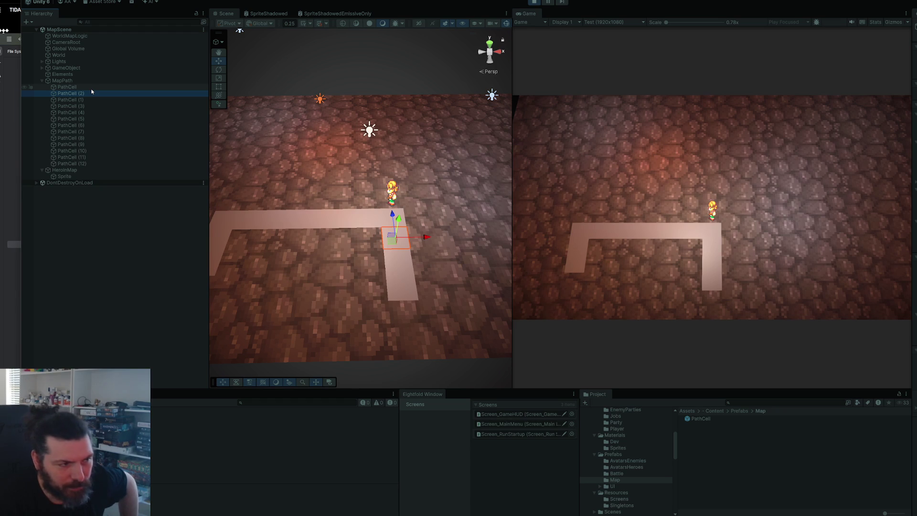
key("Down")
key("Down")
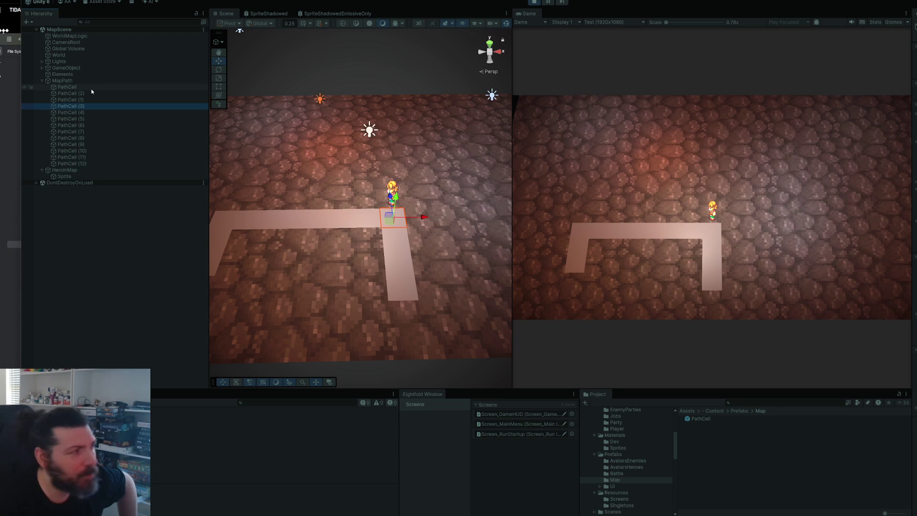
key("Up")
key("Up")
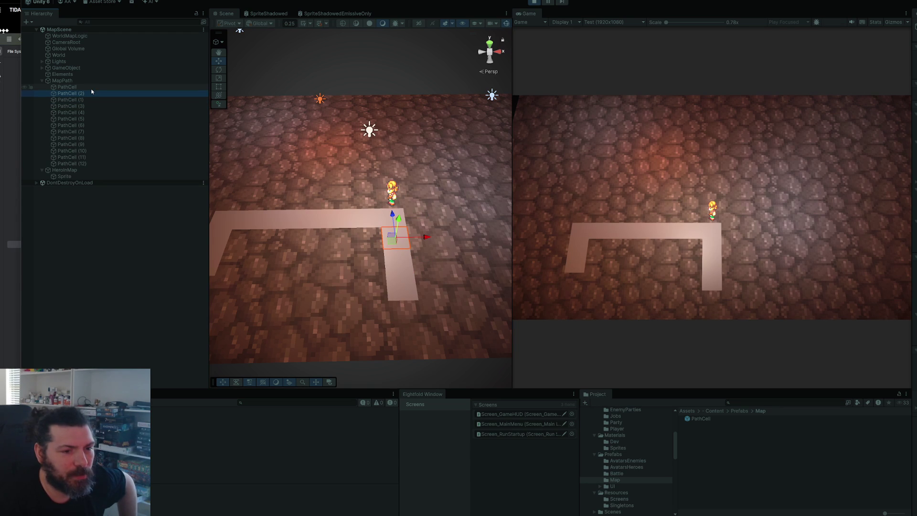
key("Down")
key("Down")
key("Down")
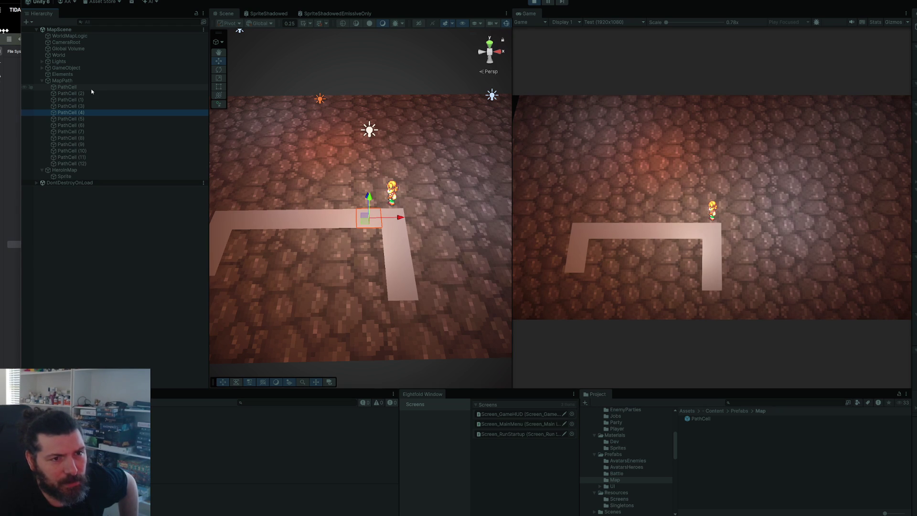
key("Up")
key("Up")
key("Up")
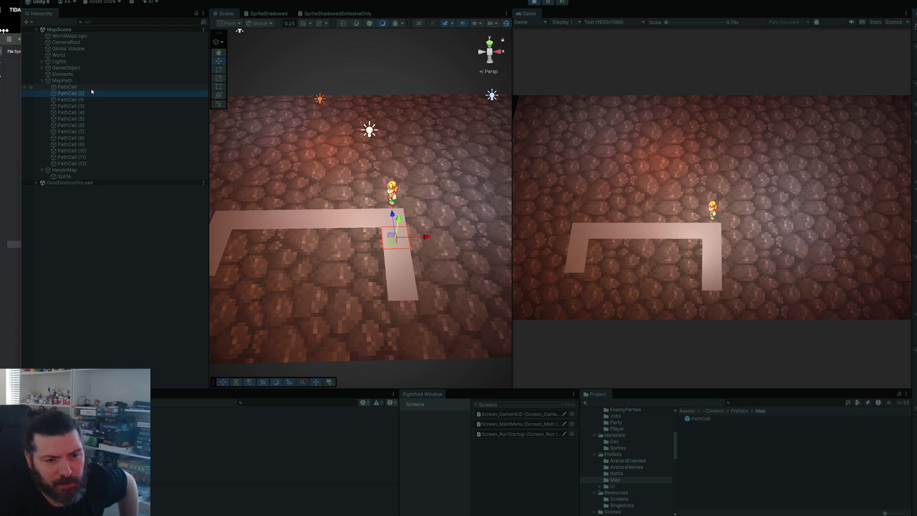
Step between PathCell, (1), (2) and (4), then exit Play mode
key("Up")
key("Down")
key("Down")
key("Up")
key("Up")
key("Up")
key("Up")
key("Down")
key("Down")
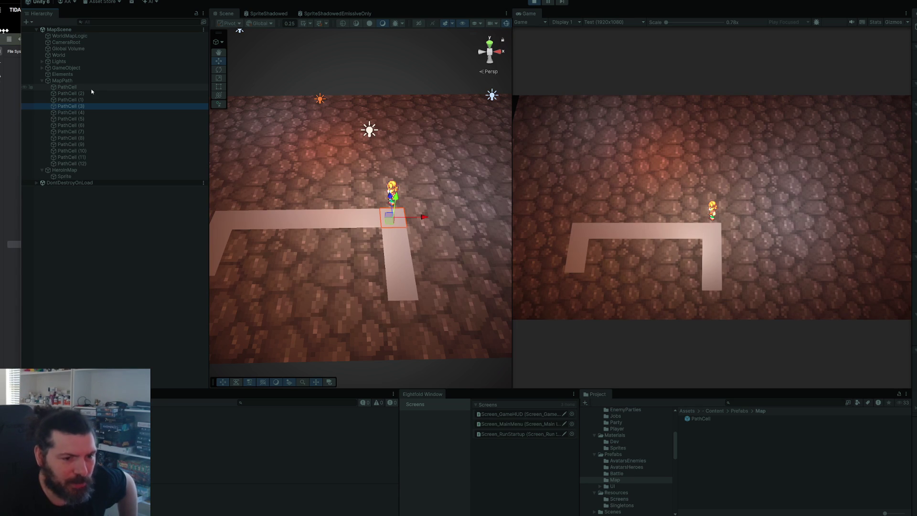
key("Up")
key("Up")
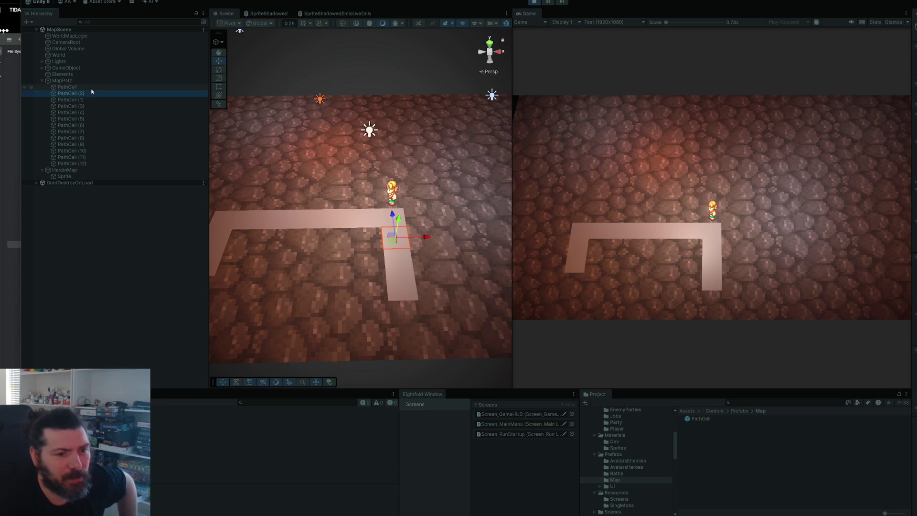
key("Down")
key("Down")
key("Down")
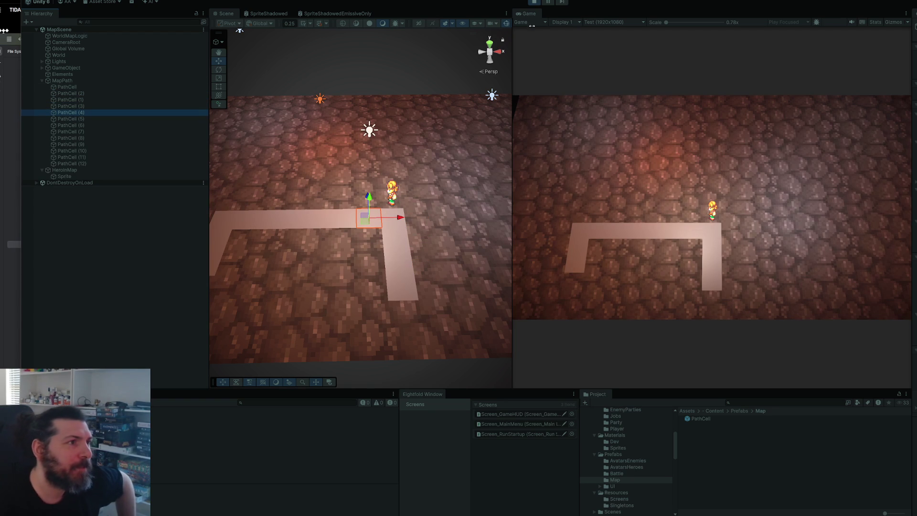
left_click(535, 2)
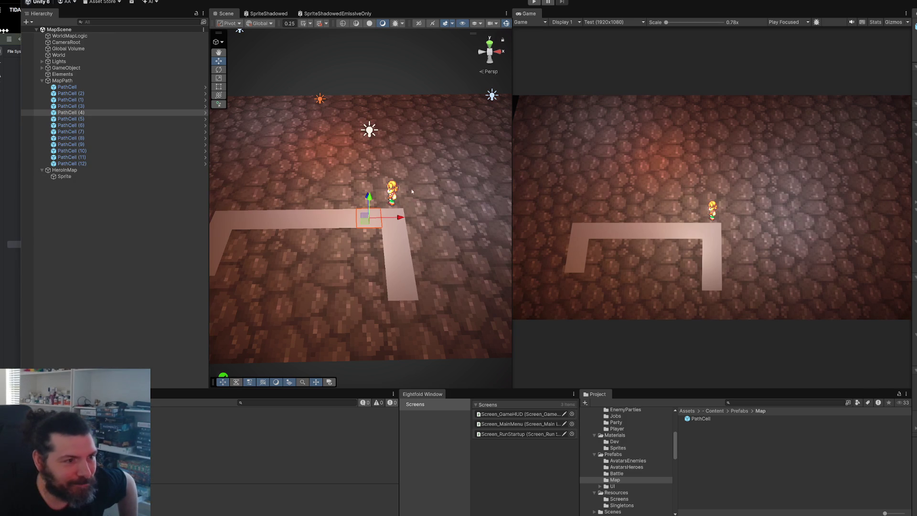
Duplicate the path's end cell and move the copy right to extend the path
mouse_move(404, 209)
left_mouse_down()
mouse_move(334, 312)
mouse_move(384, 299)
left_mouse_up()
left_click(340, 304)
key("ctrl+d")
scroll(352, 307, "up", 3)
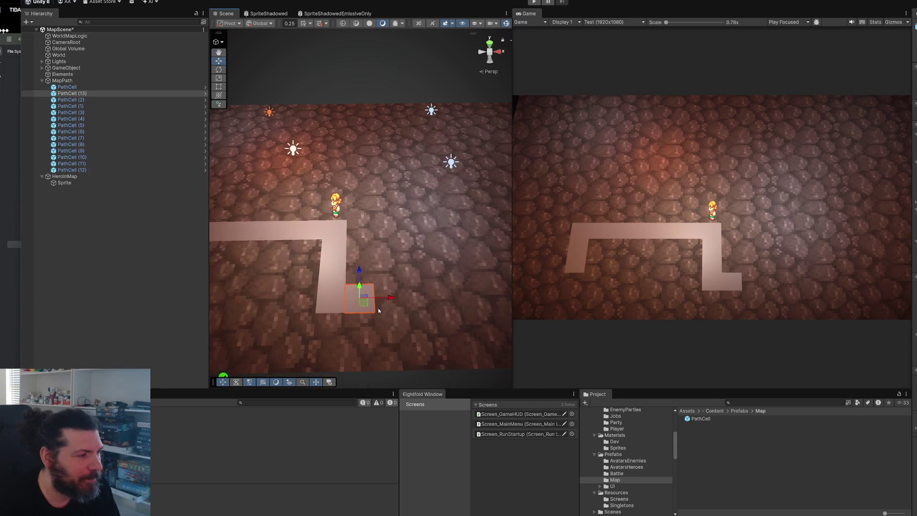
key("ctrl+d")
mouse_move(388, 299)
left_mouse_down()
mouse_move(479, 307)
mouse_move(365, 299)
mouse_move(459, 300)
mouse_move(428, 306)
mouse_move(368, 299)
mouse_move(486, 284)
mouse_move(351, 288)
left_mouse_up()
Duplicate the selected group of cells twice and move the copies right to the map edge
left_click(366, 312, "shift")
left_click(365, 313, "shift")
key("ctrl+d")
key("ctrl+d")
scroll(431, 285, "down", 2)
key("ctrl+d")
left_click_drag(407, 267, 461, 266)
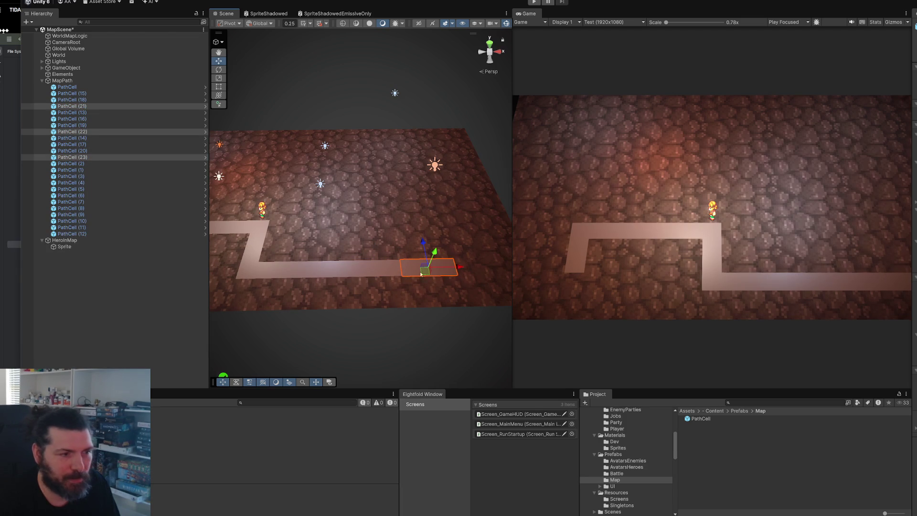
Add a cell up-right, duplicate it together with PathCell (23), and save the scene
left_click(453, 276)
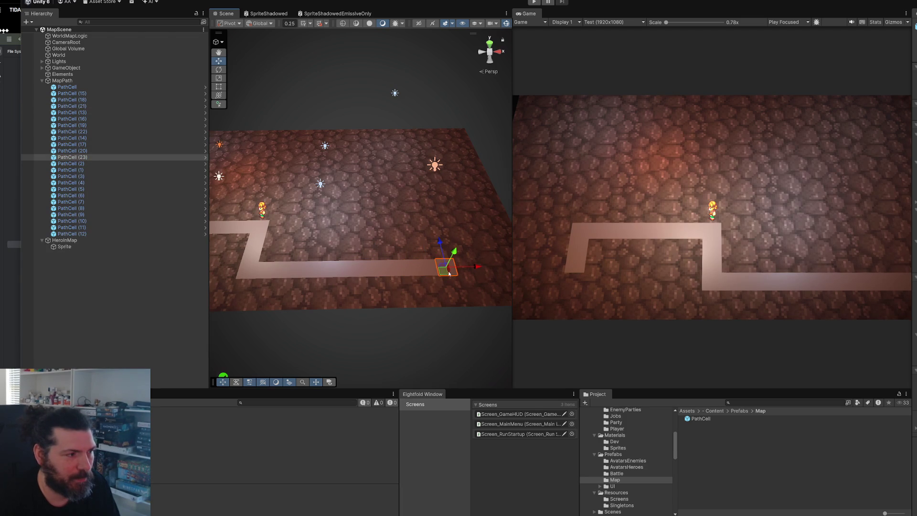
key("ctrl+d")
left_click_drag(422, 249, 434, 236)
mouse_move(361, 277)
left_mouse_down()
mouse_move(444, 260)
mouse_move(444, 291)
mouse_move(437, 273)
mouse_move(420, 294)
mouse_move(346, 242)
mouse_move(382, 261)
mouse_move(359, 275)
mouse_move(317, 229)
mouse_move(342, 239)
left_mouse_up()
left_click(422, 297, "shift")
key("ctrl+d")
key("ctrl+s")
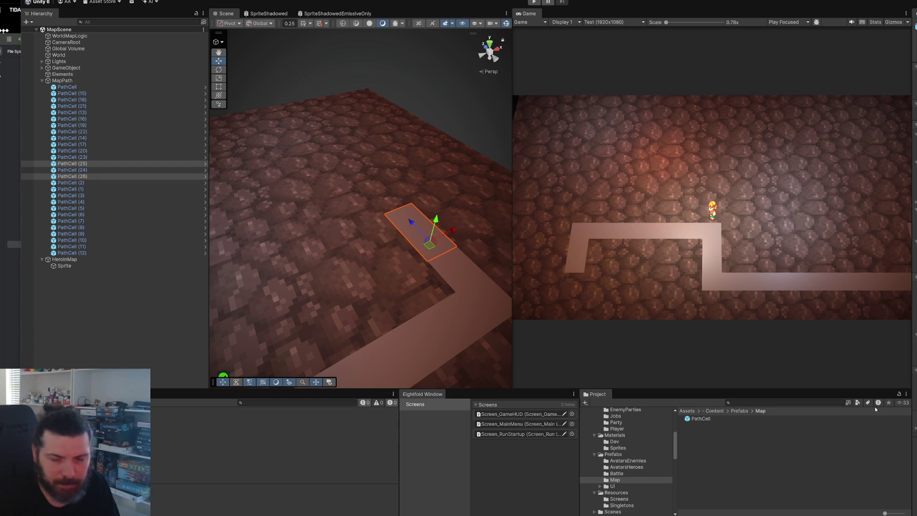
Duplicate the end cell, save, and snap a copy of PathCell (27) up-left
mouse_move(494, 266)
left_mouse_down()
mouse_move(478, 246)
mouse_move(455, 241)
left_mouse_up()
left_click(449, 241)
key("ctrl+d")
key("ctrl+s")
key("ctrl+d")
left_click_drag(363, 265, 361, 244)
Duplicate again and vertex-snap PathCell (29) into its cell position
scroll(359, 243, "down", 5)
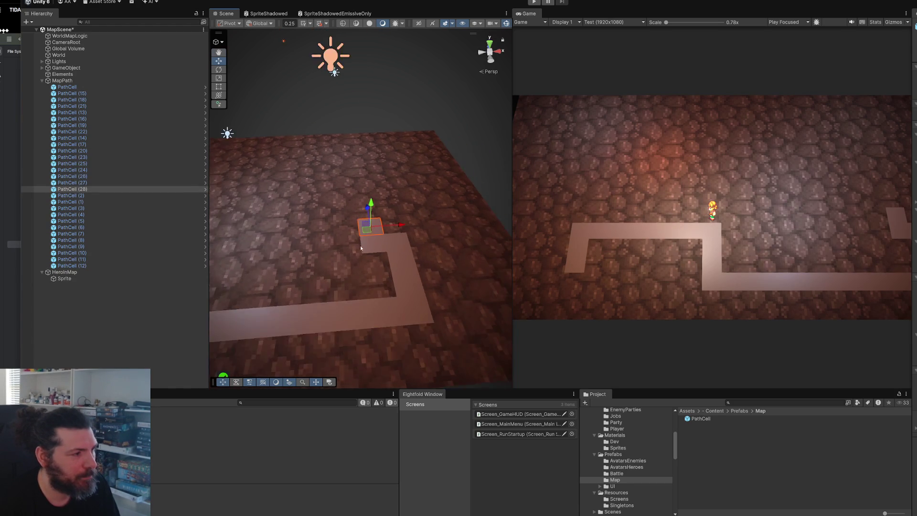
key("ctrl+d")
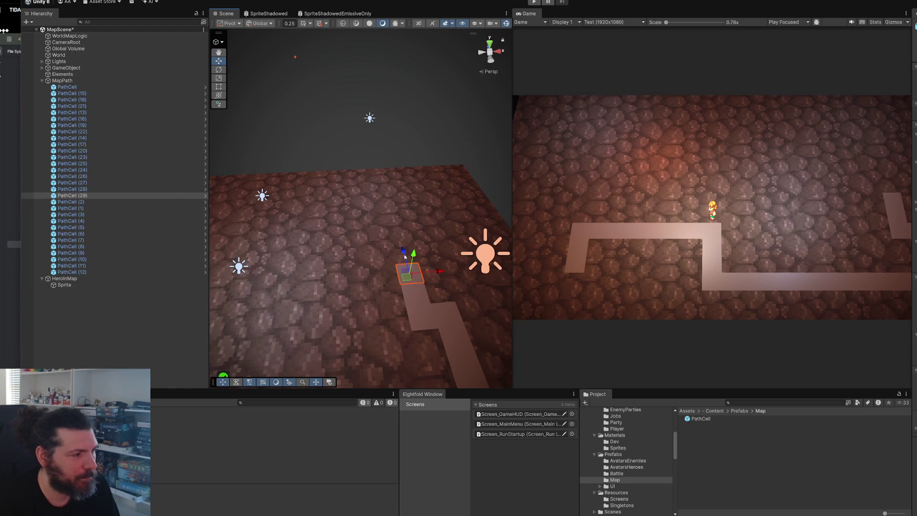
key("v")
left_click_drag(400, 285, 404, 268)
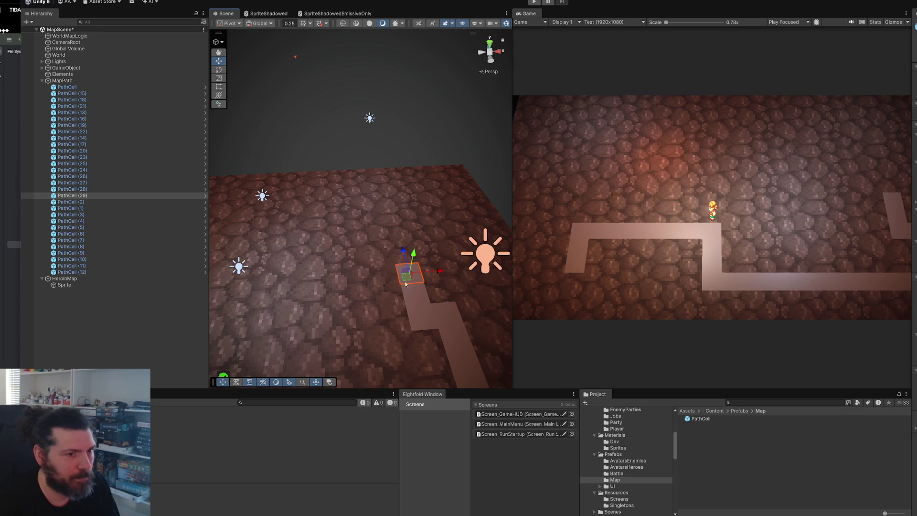
scroll(406, 267, "up", 5)
Add more duplicated cells, snapping one left beside the path's end
key("ctrl+d")
mouse_move(436, 195)
left_mouse_down()
mouse_move(369, 198)
mouse_move(366, 243)
mouse_move(327, 256)
mouse_move(401, 257)
mouse_move(377, 258)
left_mouse_up()
scroll(394, 202, "down", 3)
key("ctrl+d")
key("ctrl+d")
scroll(332, 258, "down", 5)
scroll(393, 254, "up", 5)
key("ctrl+d")
key("ctrl+d")
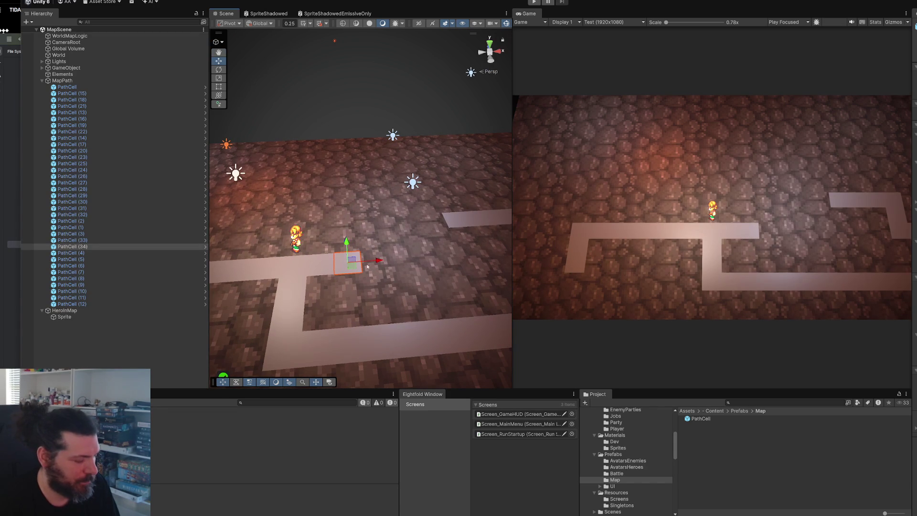
Duplicate PathCell (33) with its neighbour, move the pair right, and copy another single cell
left_click(327, 273, "shift")
key("ctrl+d")
mouse_move(329, 272)
left_mouse_down()
mouse_move(373, 271)
mouse_move(331, 271)
mouse_move(339, 260)
left_mouse_up()
left_click(328, 278)
key("ctrl+d")
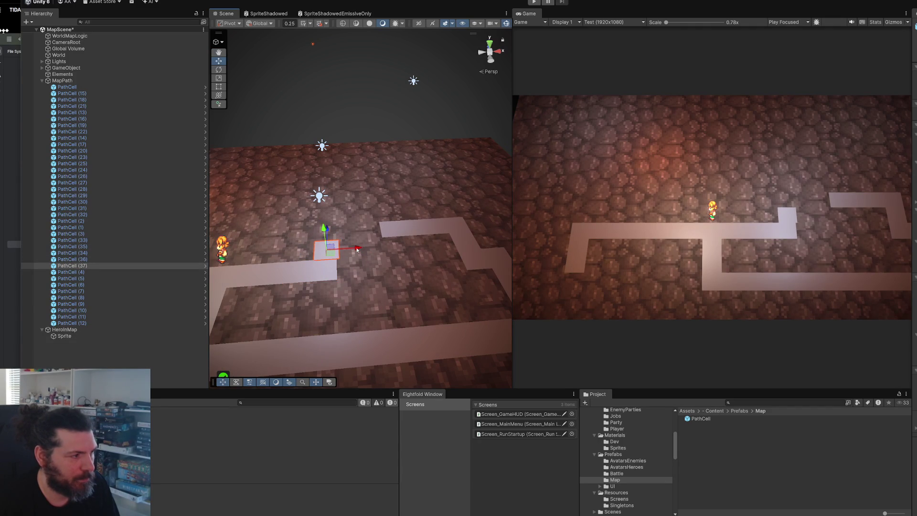
Duplicate PathCell (37) and (39), snapping the copies right onto the path
key("ctrl+d")
mouse_move(356, 249)
left_mouse_down()
mouse_move(375, 257)
mouse_move(340, 261)
mouse_move(373, 258)
left_mouse_up()
key("ctrl+d")
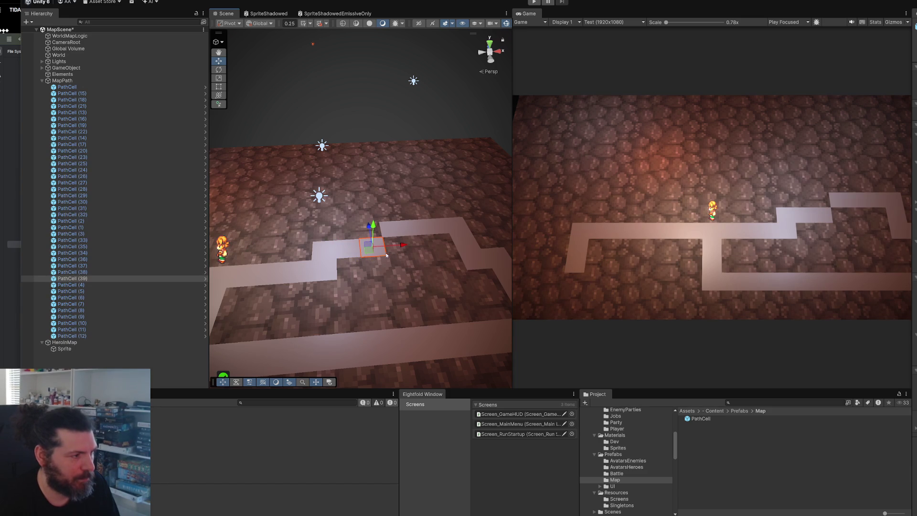
key("ctrl+d")
left_click_drag(401, 249, 382, 257)
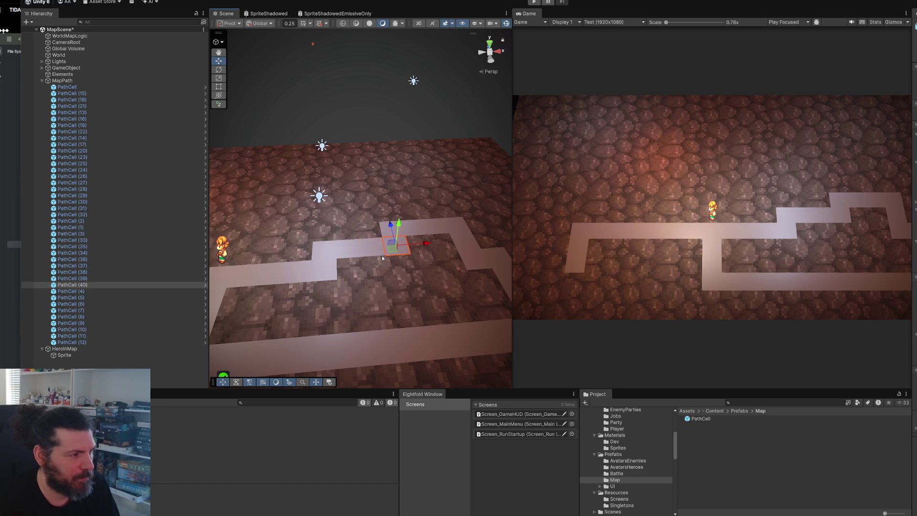
Check the path cell order in the Hierarchy, view the whole path, then switch to Rider
left_click(99, 86)
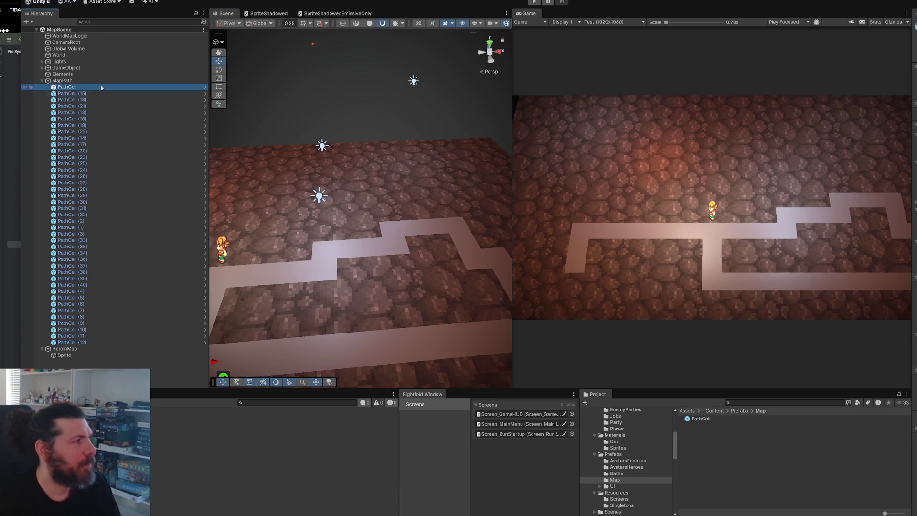
key("Down")
key("Down")
key("Down")
key("Down")
key("Down")
key("Down")
key("Down")
key("Down")
key("Down")
key("Down")
key("Down")
key("Down")
key("Down")
scroll(351, 215, "down", 5)
scroll(458, 225, "up", 5)
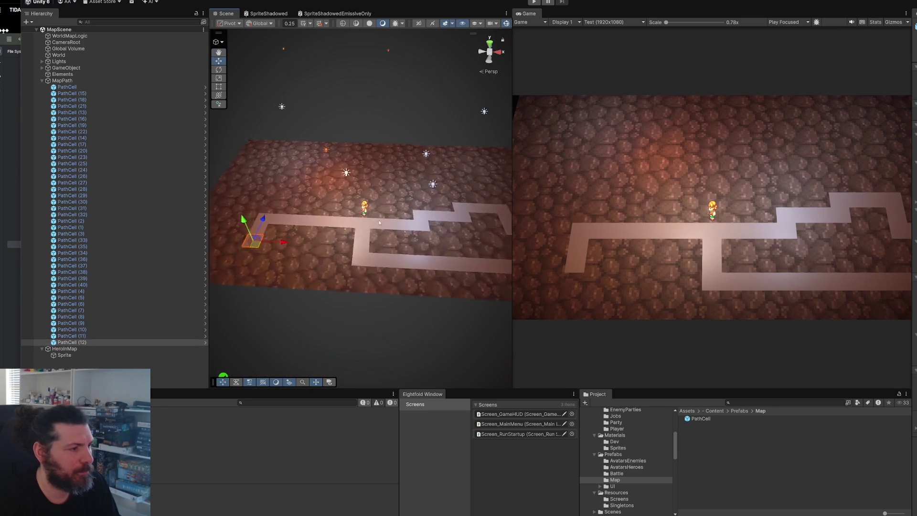
left_click_drag(380, 222, 395, 225)
key("alt+Tab")
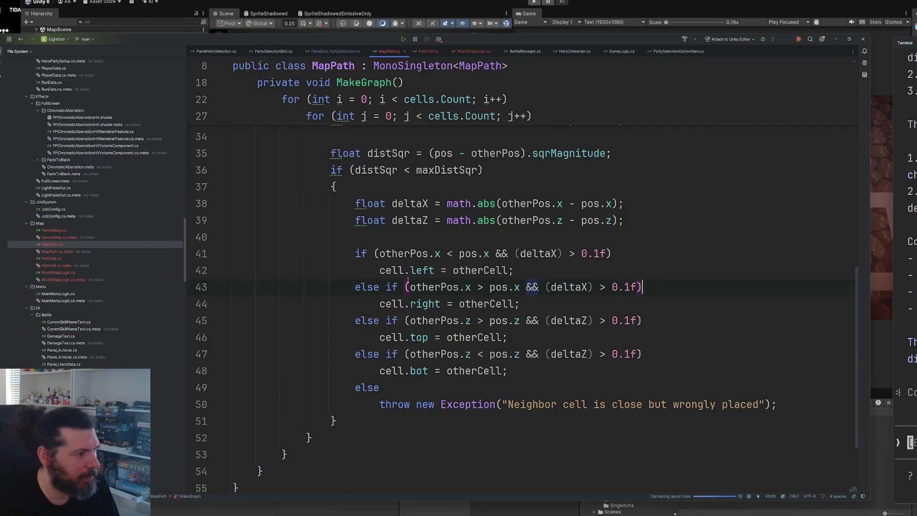
Add an if (distSqr < 0.01f) check after the distance calculation in MakeGraph
scroll(420, 280, "up", 3)
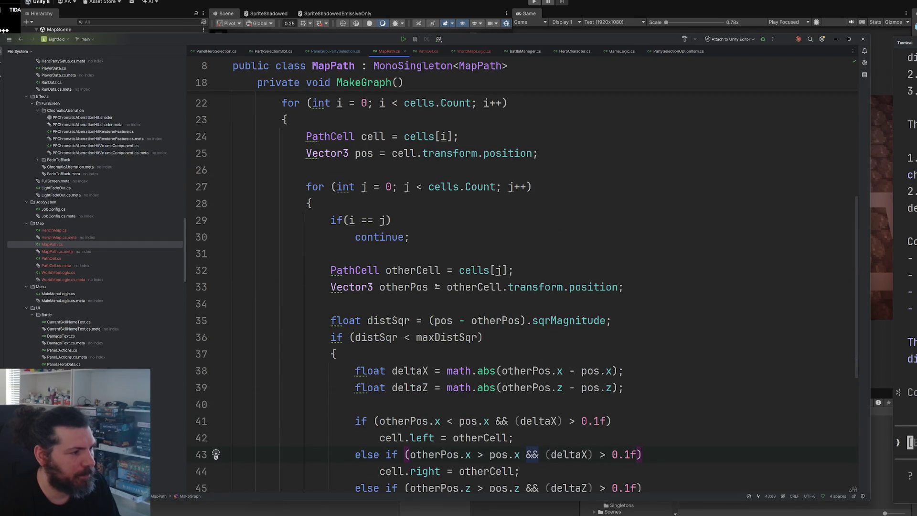
left_click(641, 320)
key("Return")
key("Return")
key("Return")
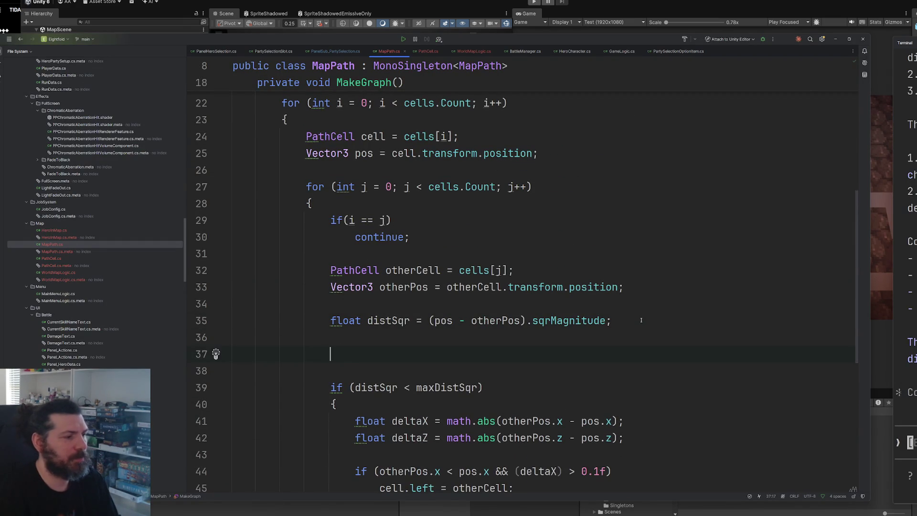
type("if(distSqr < maxDistSqr")
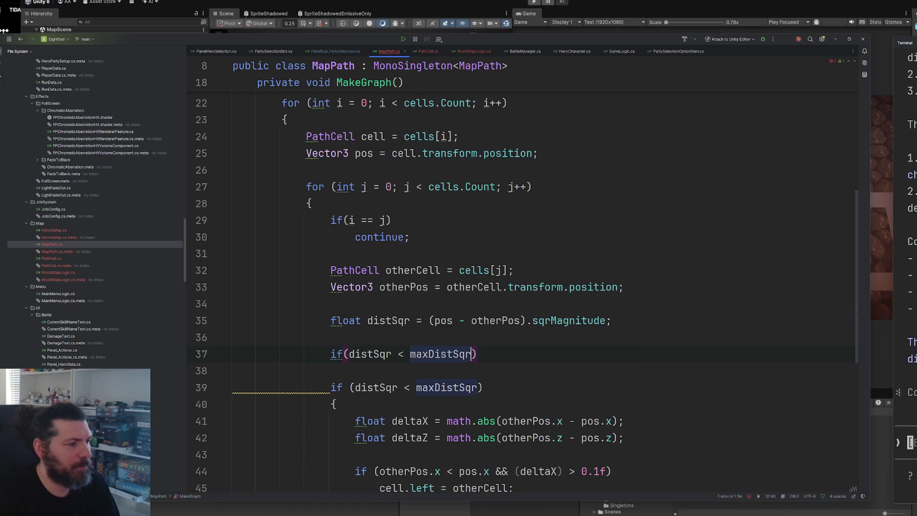
key("BackSpace")
key("BackSpace")
key("BackSpace")
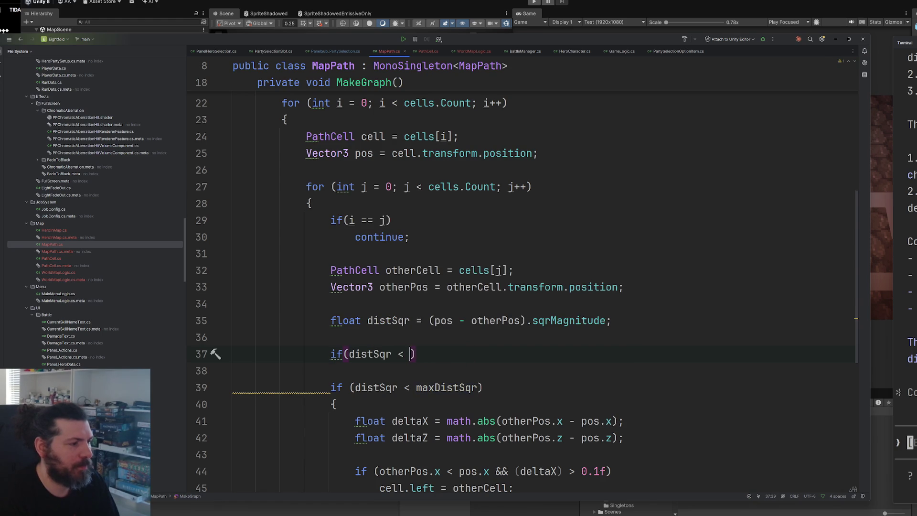
type("0.")
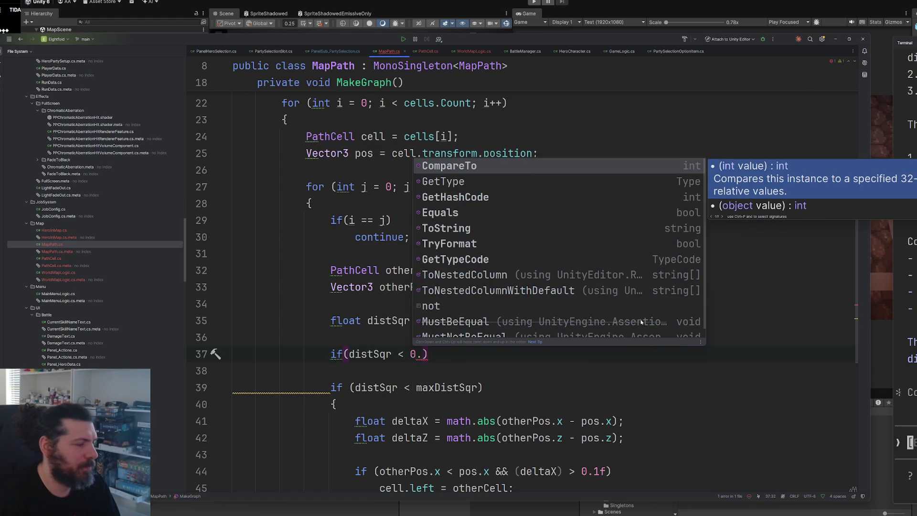
key("BackSpace")
key("BackSpace")
type("(0.0")
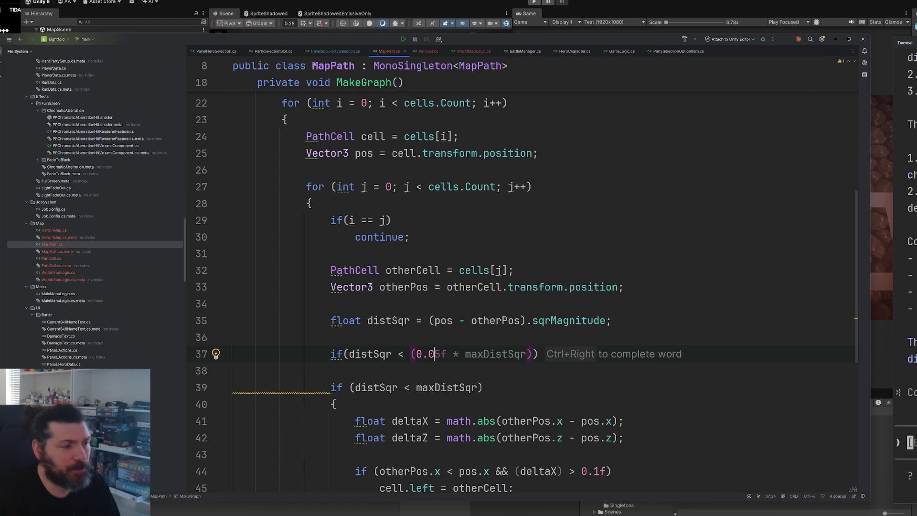
type("01")
key("BackSpace")
key("BackSpace")
type("1f")
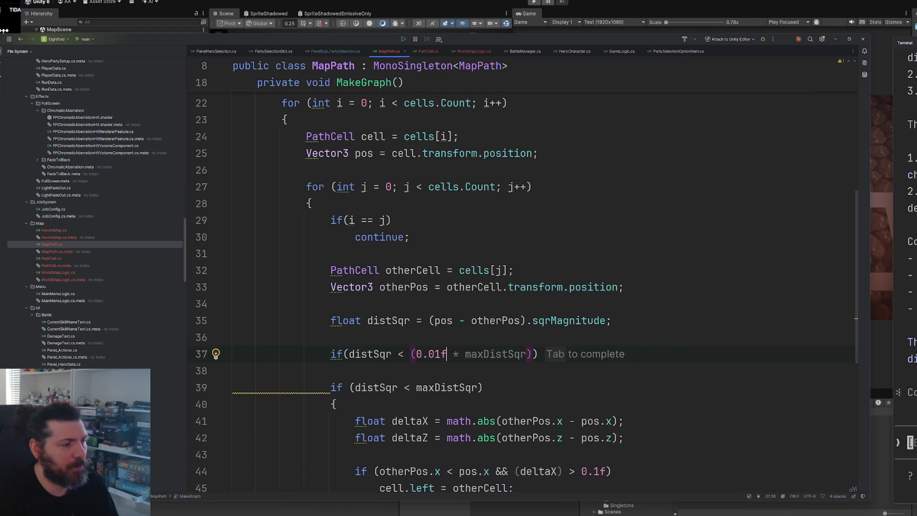
type("))")
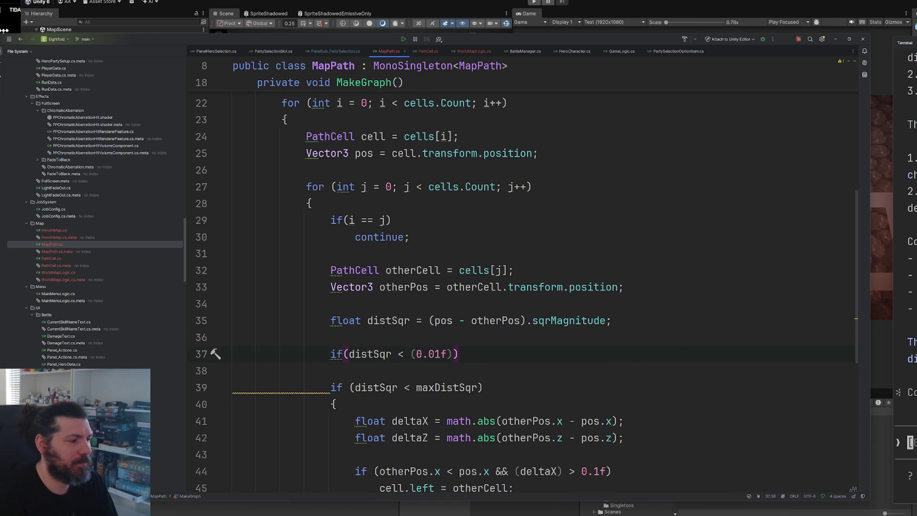
Make the check throw a new Exception("Duplicatd path cell") that includes the cell's position
key("Return")
type("th")
key("Return")
type("new Ex")
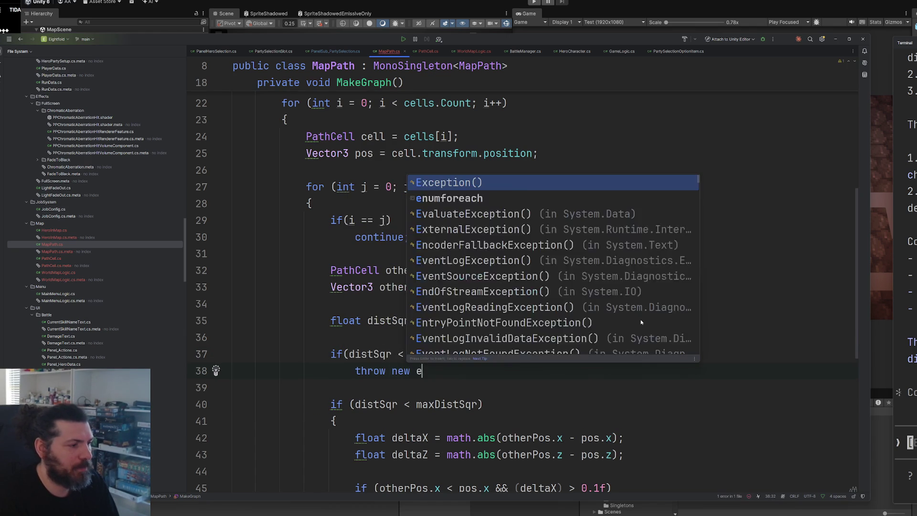
key("Return")
type("\"Duplicat")
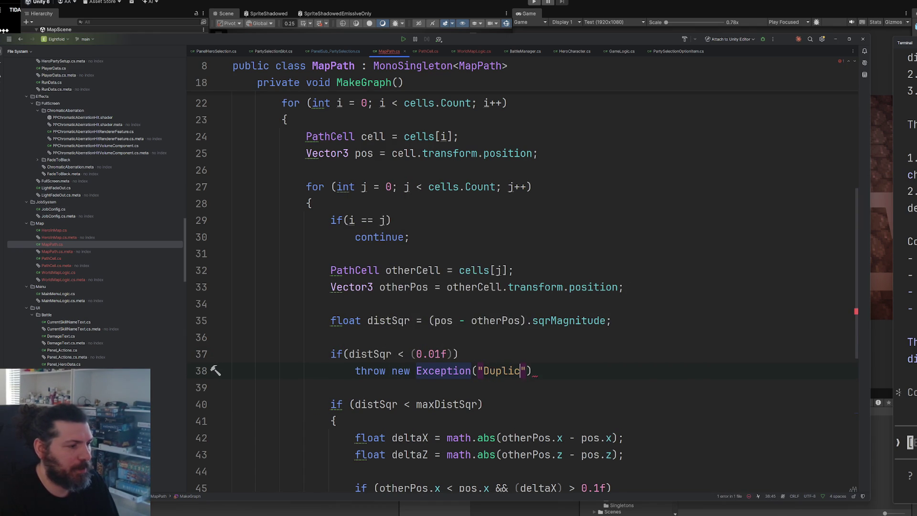
type("d ")
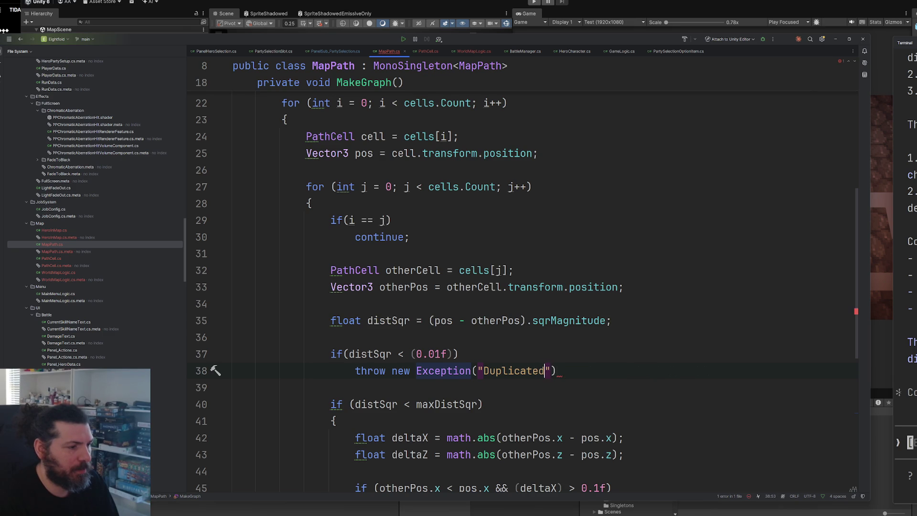
type("path cell")
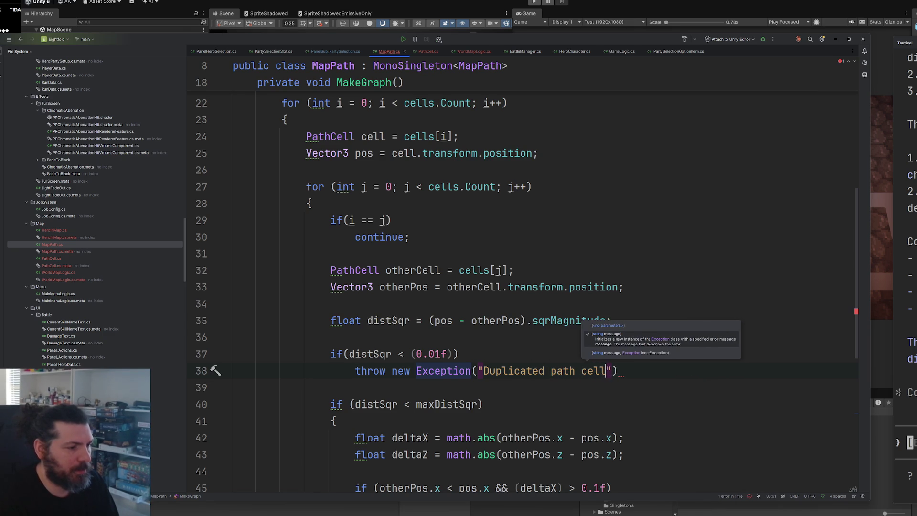
type("\")")
type(" at :")
key("Tab")
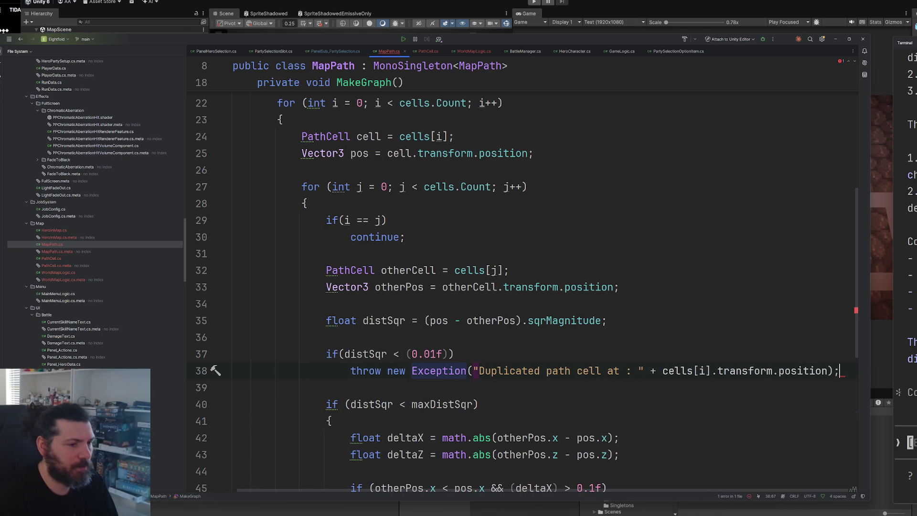
key("Down")
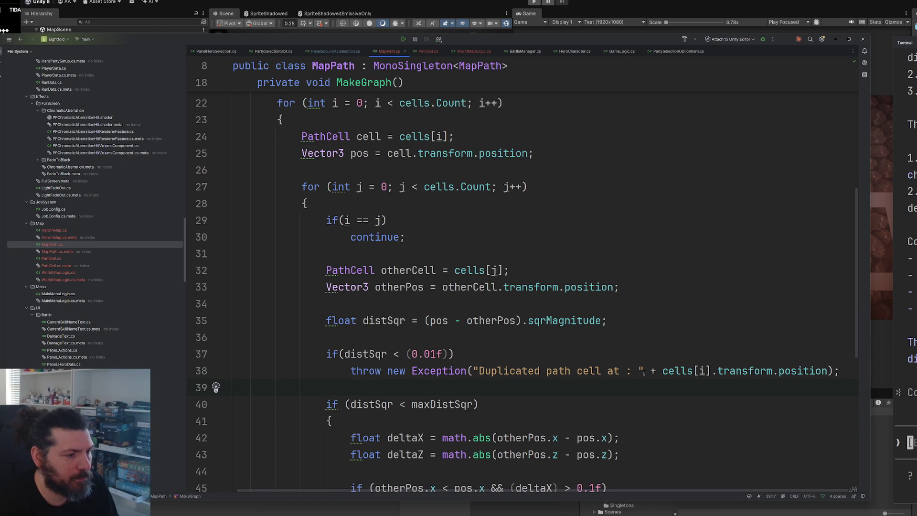
Replace the position in the exception message with gameObject.name, then return to Unity
key("Up")
key("ctrl+w")
key("ctrl+w")
type("ga")
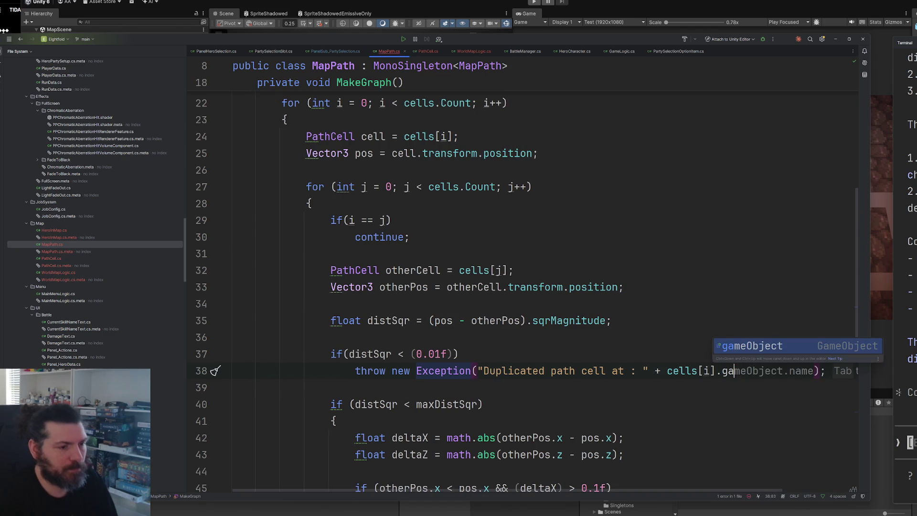
key("Tab")
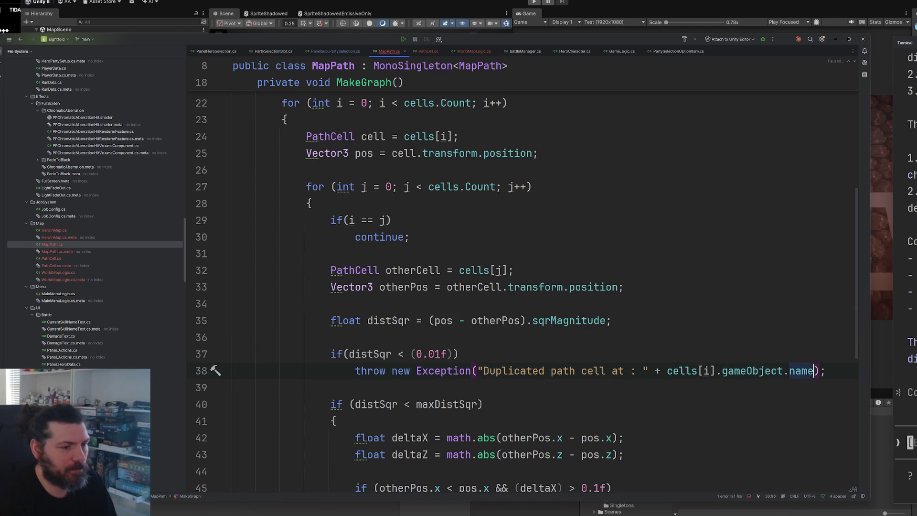
key("alt+Tab")
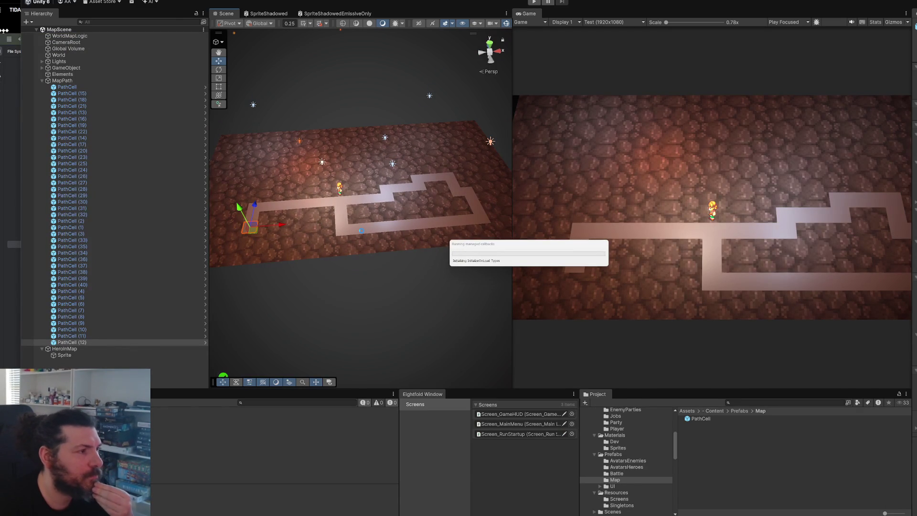
Duplicate the path cells near the path's end and save the scene
mouse_move(357, 220)
left_mouse_down()
mouse_move(355, 273)
mouse_move(372, 274)
mouse_move(375, 252)
mouse_move(363, 234)
mouse_move(362, 254)
left_mouse_up()
left_click(375, 275)
key("ctrl+d")
scroll(368, 270, "up", 3)
left_click(374, 270)
key("ctrl+d")
key("ctrl+s")
Place two duplicated cells beside the path, snapping one left to join it
key("ctrl+d")
left_click_drag(377, 274, 370, 281)
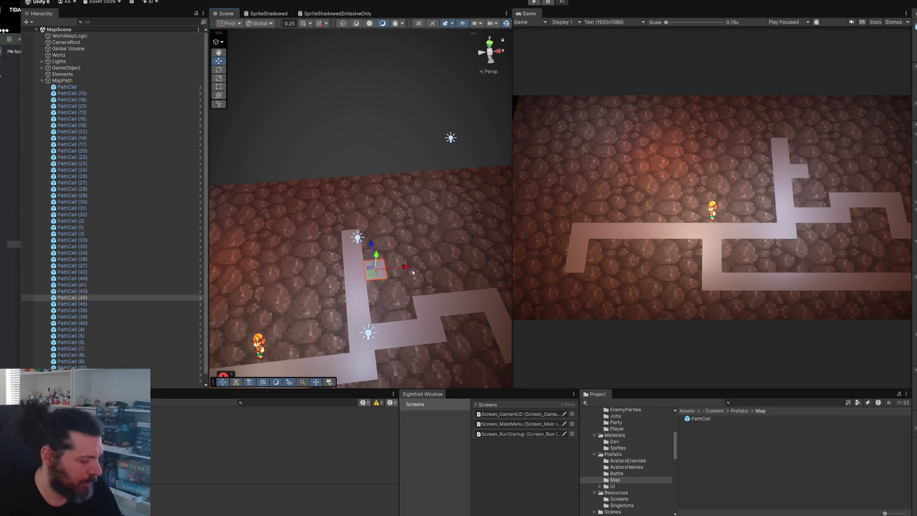
key("ctrl+d")
left_click_drag(406, 267, 400, 279)
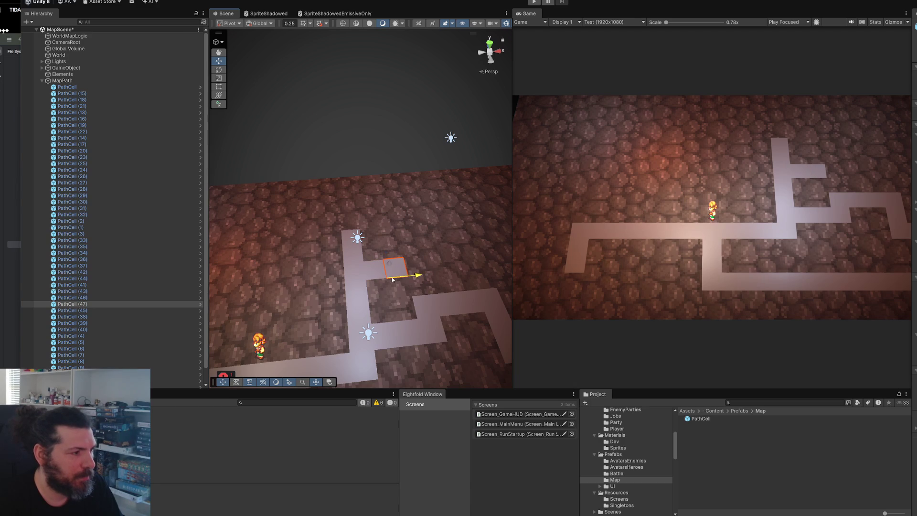
scroll(400, 280, "up", 2)
left_click_drag(420, 291, 414, 293)
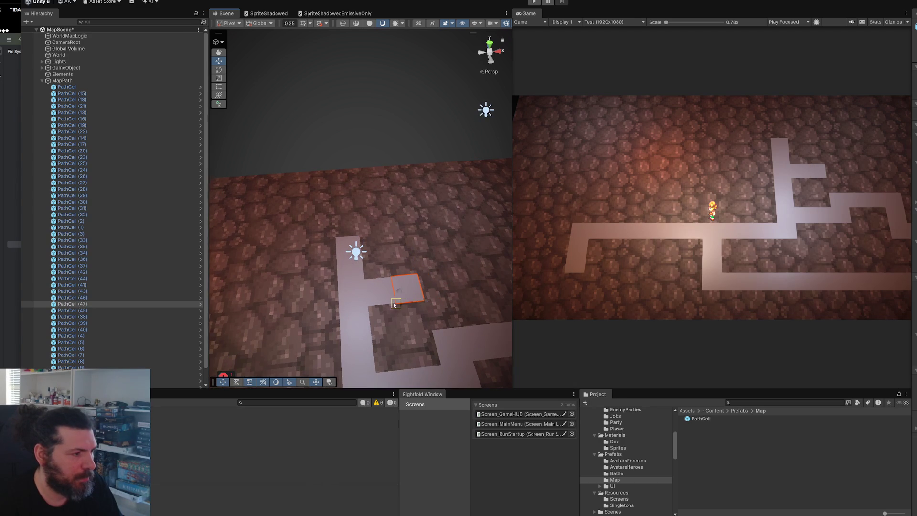
Add two more copies, one snapped against the path edge and one in the gap
scroll(429, 313, "up", 1)
scroll(396, 262, "down", 2)
key("ctrl+d")
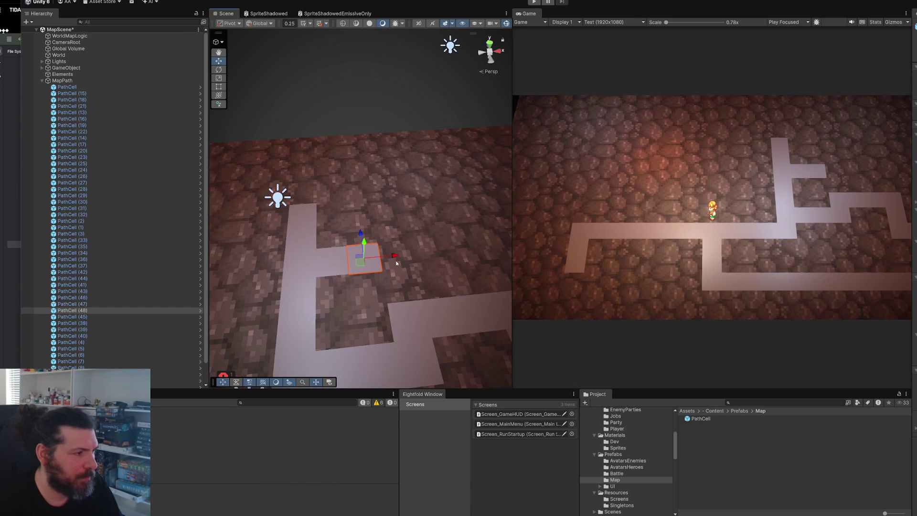
left_click_drag(402, 262, 387, 273)
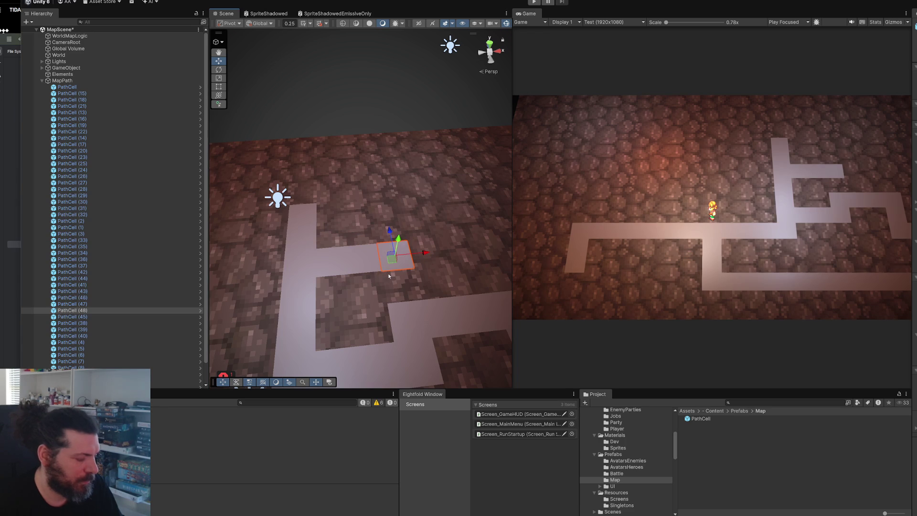
key("ctrl+d")
left_click_drag(389, 232, 385, 300)
scroll(383, 302, "down", 5)
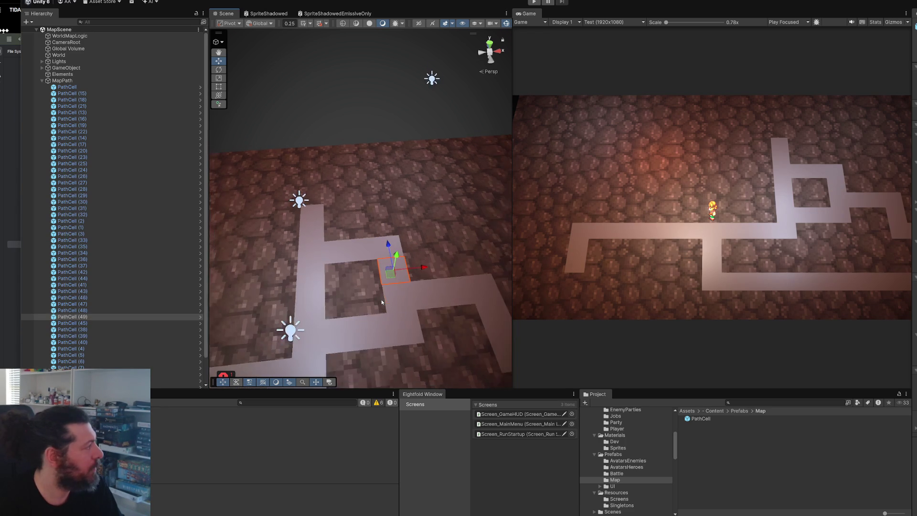
scroll(409, 281, "down", 5)
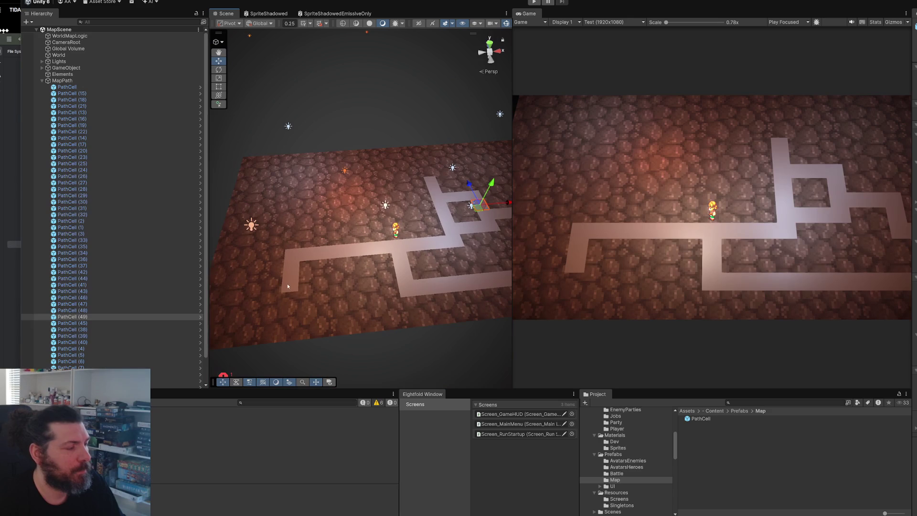
Add a duplicated cell right next to the path's left end
left_click(287, 286)
scroll(310, 258, "up", 5)
mouse_move(336, 242)
left_mouse_down()
mouse_move(359, 243)
mouse_move(320, 254)
mouse_move(342, 263)
mouse_move(313, 249)
mouse_move(327, 260)
mouse_move(313, 207)
mouse_move(313, 237)
mouse_move(439, 237)
mouse_move(366, 270)
mouse_move(398, 247)
mouse_move(338, 223)
left_mouse_up()
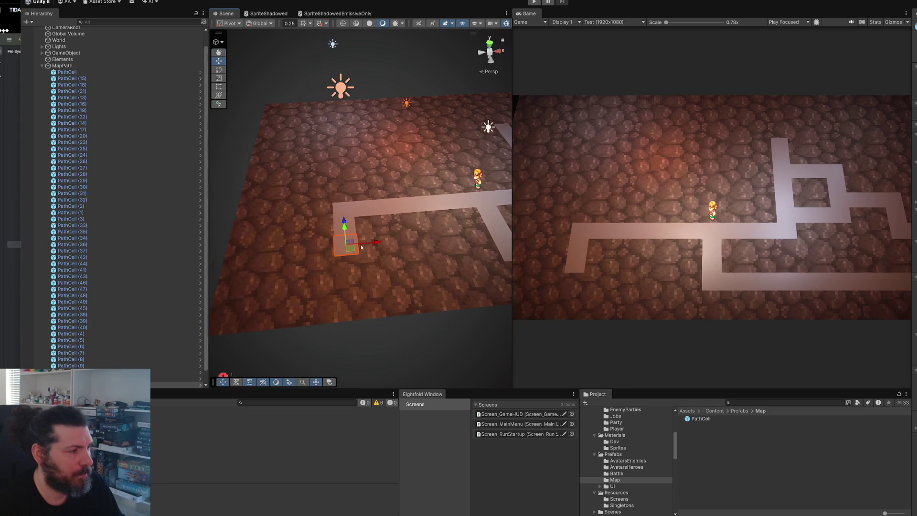
scroll(341, 263, "up", 3)
key("ctrl+d")
scroll(303, 244, "down", 2)
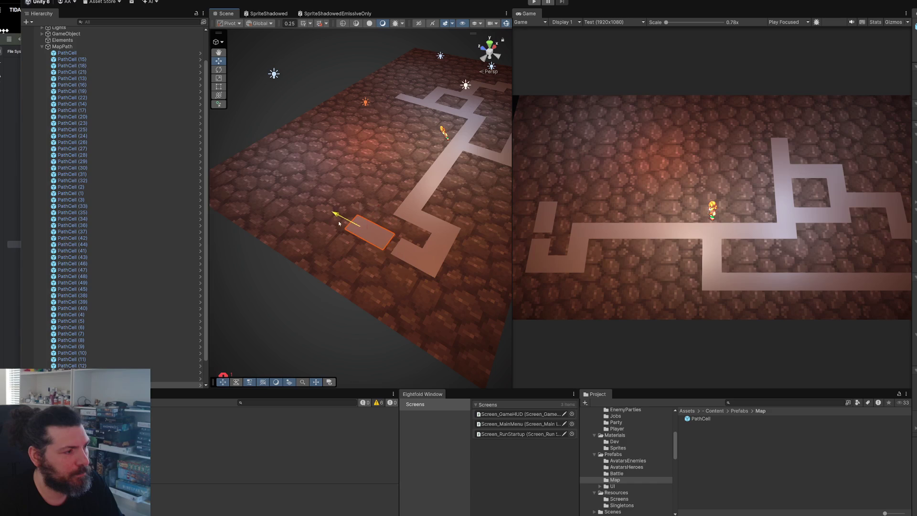
mouse_move(385, 254)
left_mouse_down()
mouse_move(303, 228)
mouse_move(362, 234)
mouse_move(373, 226)
mouse_move(389, 242)
mouse_move(335, 242)
mouse_move(341, 252)
left_mouse_up()
Extend the path from its left end upward, turning one cell up-right
scroll(390, 253, "up", 2)
key("ctrl+d")
key("ctrl+z")
key("ctrl+d")
left_click(277, 232)
mouse_move(275, 228)
left_mouse_down()
mouse_move(285, 203)
mouse_move(287, 221)
mouse_move(256, 225)
mouse_move(400, 246)
mouse_move(366, 218)
left_mouse_up()
key("ctrl+d")
mouse_move(315, 196)
left_mouse_down()
mouse_move(335, 191)
mouse_move(257, 249)
left_mouse_up()
Copy three-cell strips across the top to close the gap, then snap the corner cell
key("ctrl+d")
mouse_move(307, 202)
left_mouse_down()
mouse_move(353, 178)
mouse_move(359, 204)
left_mouse_up()
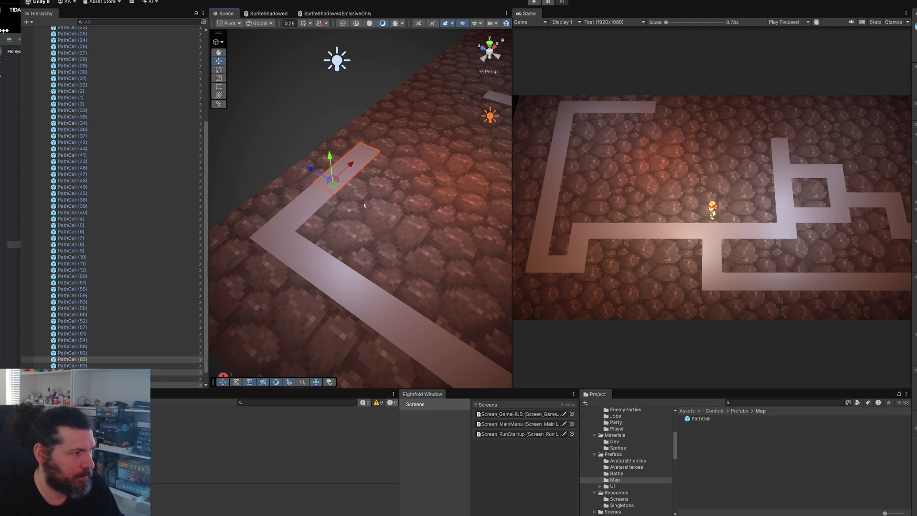
scroll(359, 205, "down", 5)
key("ctrl+d")
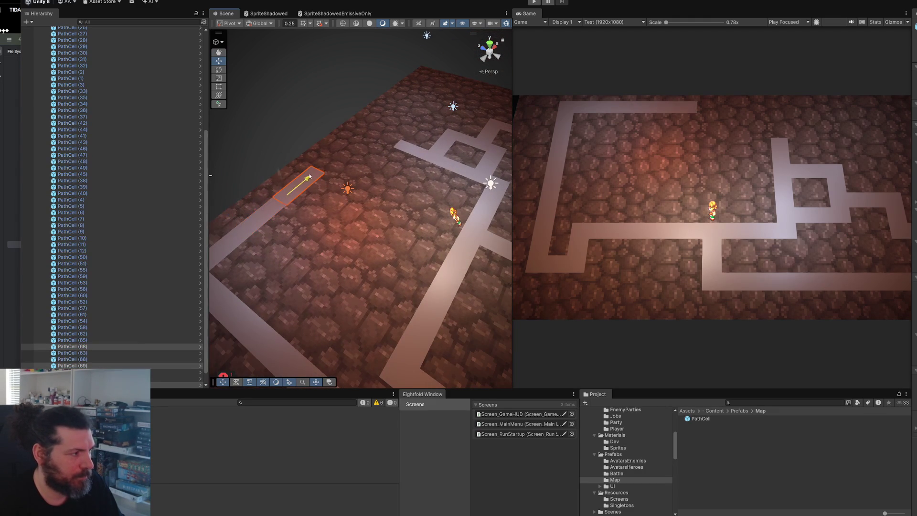
left_click_drag(316, 172, 296, 201)
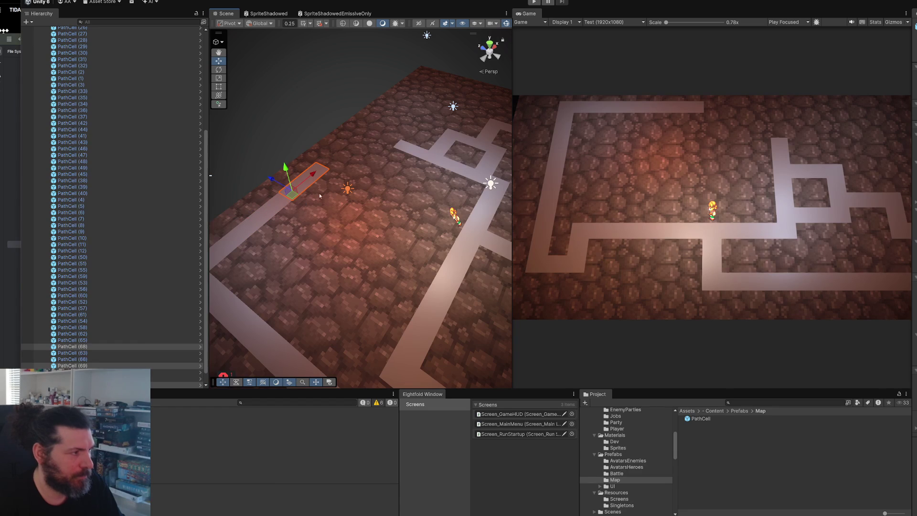
left_click(399, 176)
left_click_drag(416, 163, 403, 177)
scroll(402, 229, "up", 3)
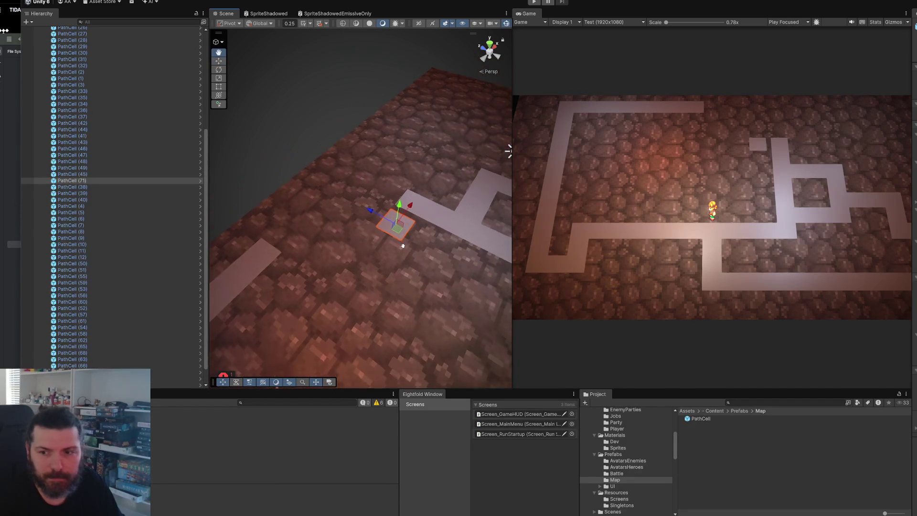
mouse_move(400, 230)
left_mouse_down()
mouse_move(412, 214)
mouse_move(406, 244)
left_mouse_up()
With vertex snapping on, add cells stepping down toward the branch and fill the top gap
key("ctrl+d")
key("v")
key("ctrl+d")
mouse_move(403, 248)
left_mouse_down()
mouse_move(385, 245)
mouse_move(391, 265)
mouse_move(363, 254)
mouse_move(361, 266)
mouse_move(308, 239)
mouse_move(309, 246)
left_mouse_up()
key("ctrl+d")
key("ctrl+d")
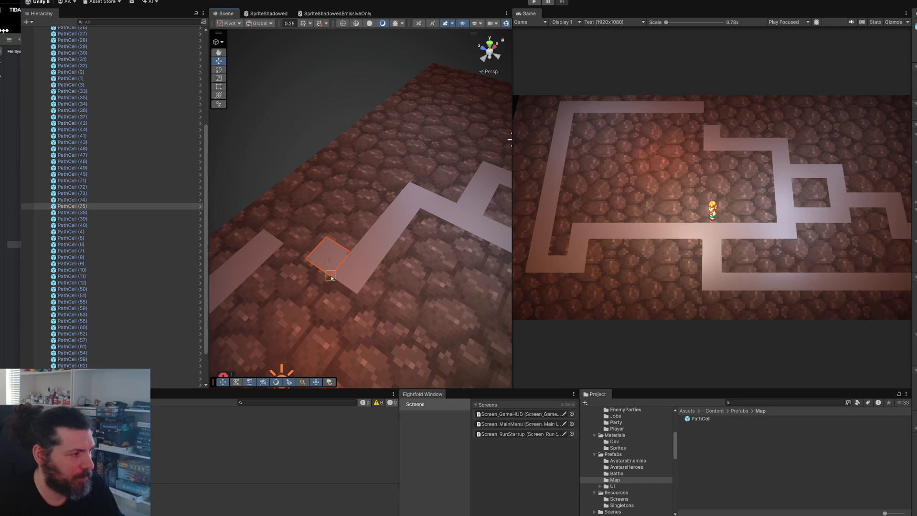
key("ctrl+d")
mouse_move(328, 260)
left_mouse_down()
mouse_move(304, 261)
mouse_move(355, 247)
left_mouse_up()
key("ctrl+d")
mouse_move(380, 205)
left_mouse_down()
mouse_move(347, 239)
mouse_move(361, 227)
left_mouse_up()
Rearrange and duplicate path tiles in the map's upper-left section
left_click(284, 130)
scroll(319, 226, "down", 10)
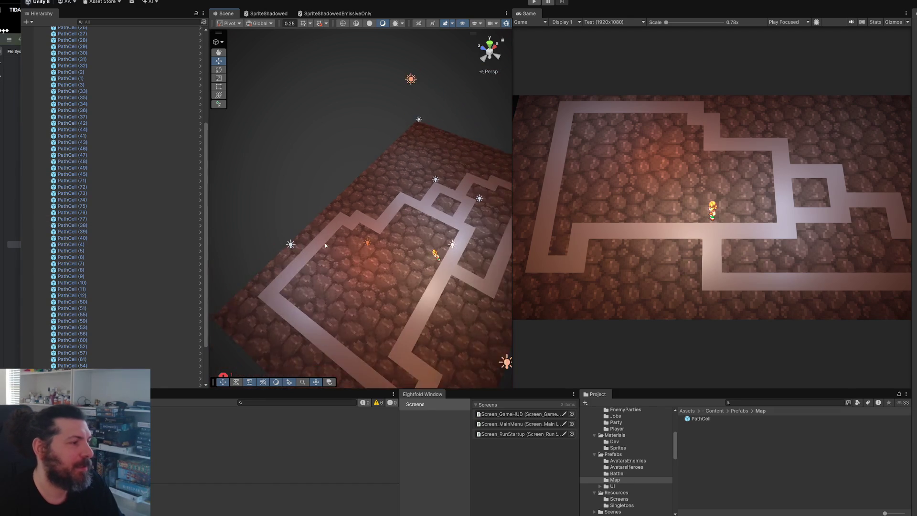
left_click_drag(282, 213, 328, 219)
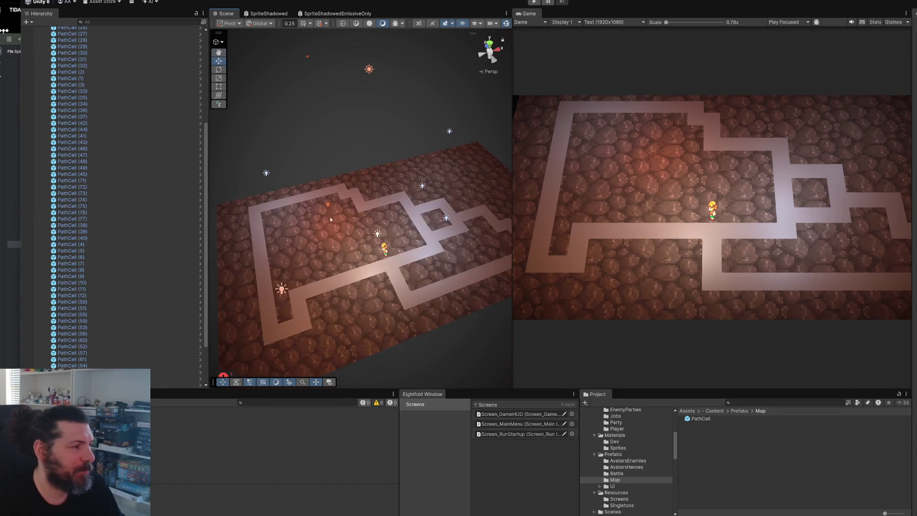
scroll(337, 209, "up", 5)
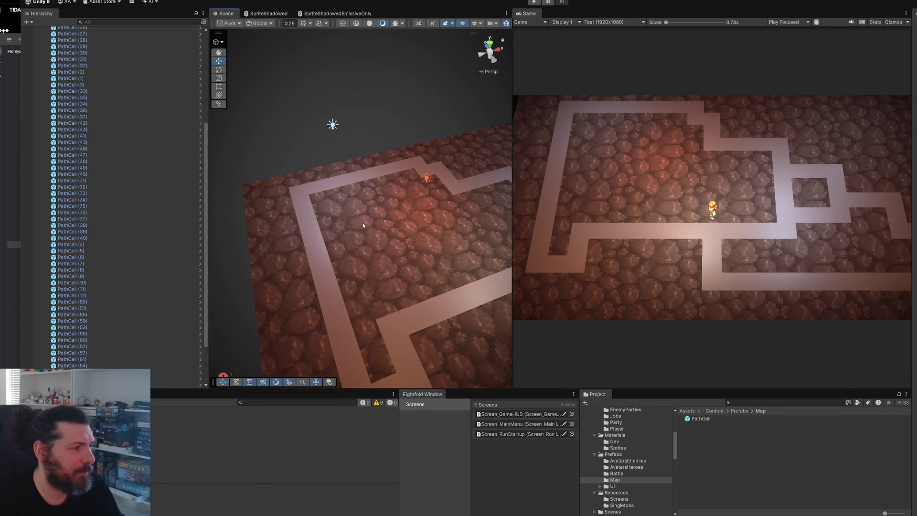
left_click(314, 254)
left_click_drag(341, 237, 373, 230)
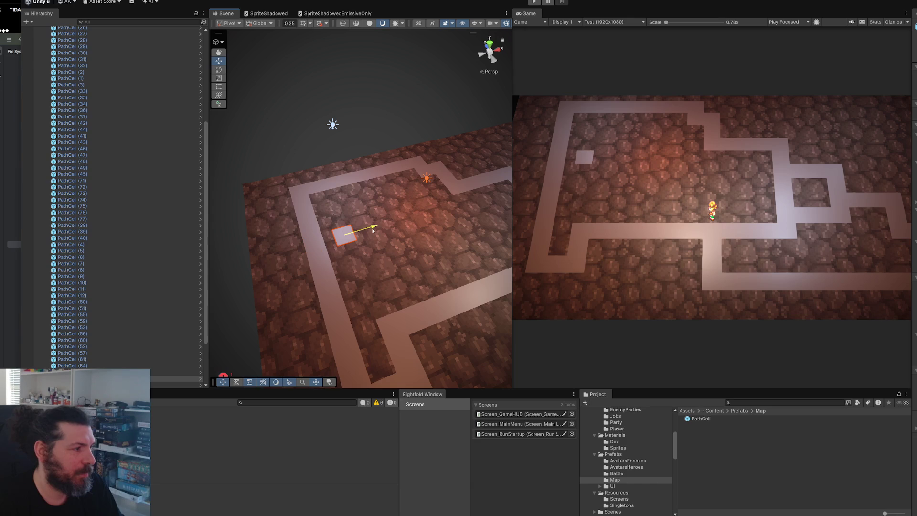
left_click(312, 242)
mouse_move(313, 244)
left_mouse_down()
mouse_move(311, 232)
mouse_move(356, 218)
mouse_move(333, 237)
left_mouse_up()
key("ctrl+d")
left_click(340, 239)
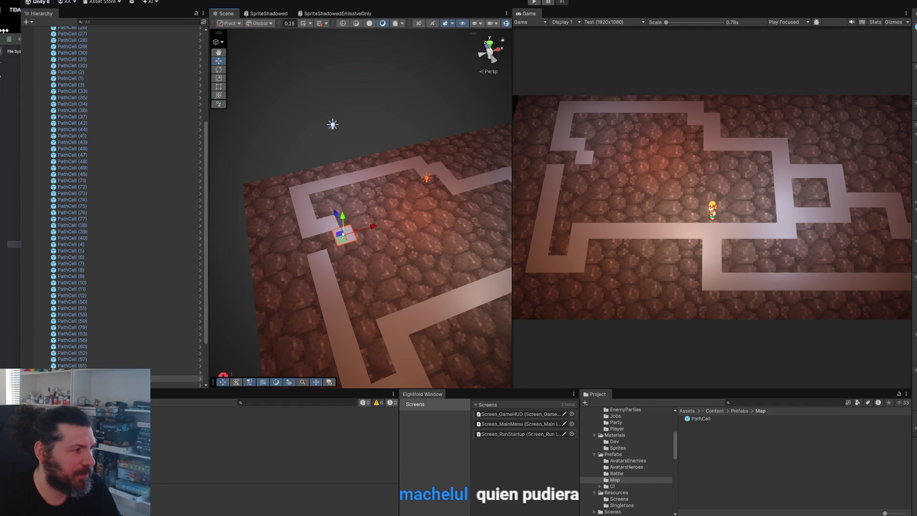
mouse_move(339, 243)
left_mouse_down()
mouse_move(328, 231)
mouse_move(322, 238)
mouse_move(326, 263)
mouse_move(344, 245)
mouse_move(331, 222)
mouse_move(338, 248)
mouse_move(303, 230)
mouse_move(333, 244)
mouse_move(320, 237)
mouse_move(319, 252)
left_mouse_up()
key("ctrl+d")
Fit a tile into the corner notch and add a new tile up into the path notch
left_click(296, 262)
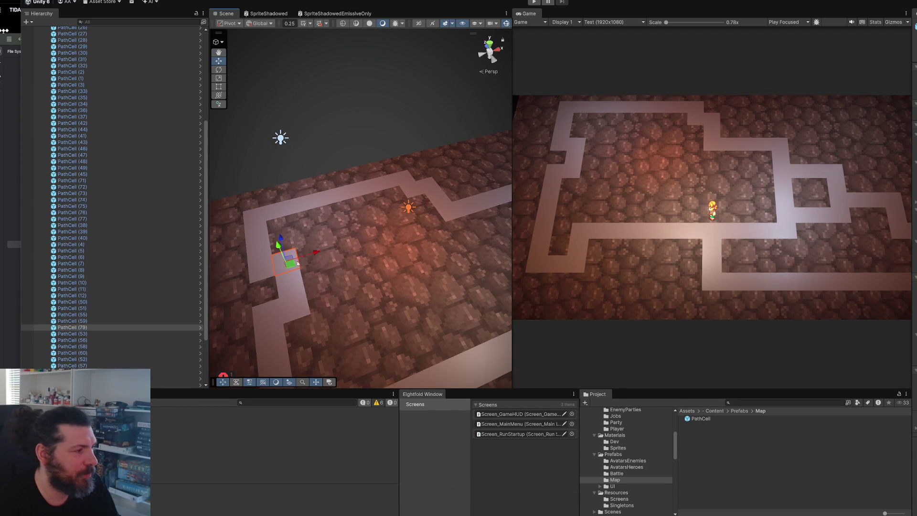
mouse_move(316, 256)
left_mouse_down()
mouse_move(308, 263)
mouse_move(318, 269)
mouse_move(336, 264)
mouse_move(328, 266)
mouse_move(320, 243)
left_mouse_up()
key("ctrl+d")
key("ctrl+d")
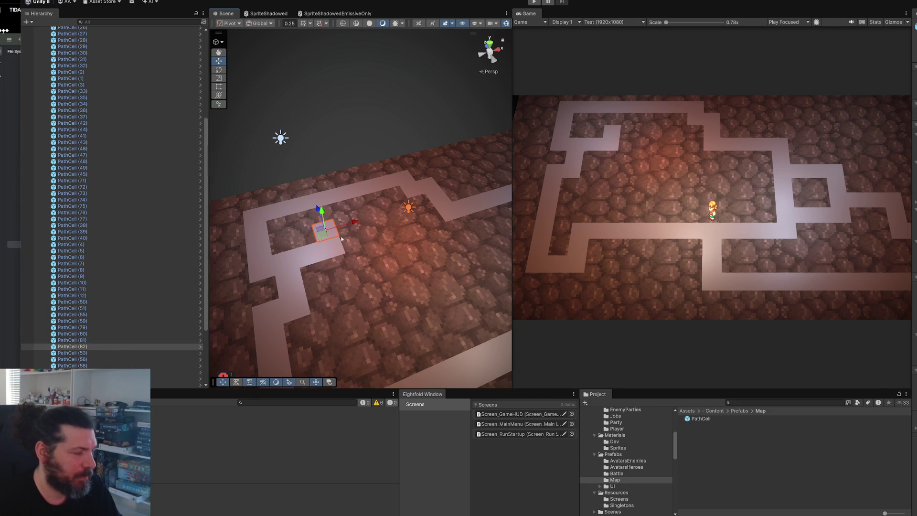
key("ctrl+d")
left_click_drag(325, 237, 325, 212)
left_click(368, 145)
scroll(368, 145, "down", 10)
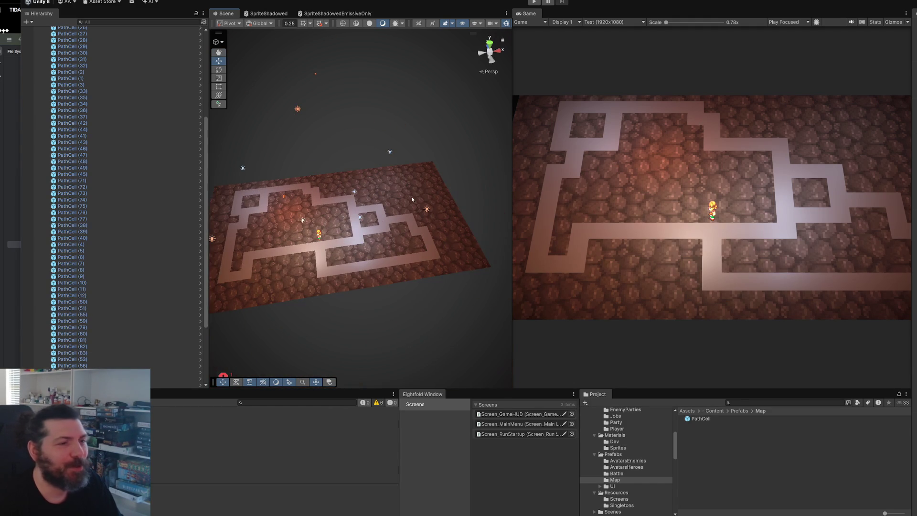
scroll(456, 195, "up", 6)
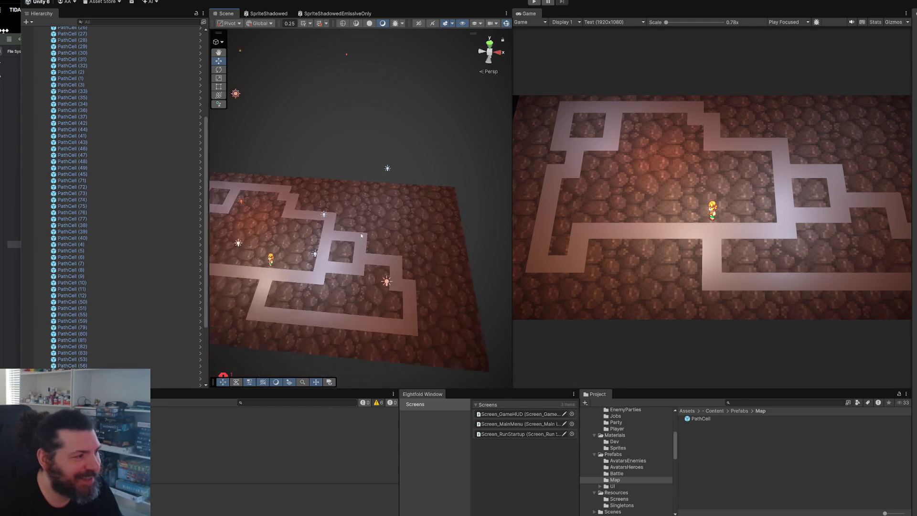
Duplicate a map tile and place the copies to the right along the path
left_click(368, 240)
scroll(368, 240, "up", 2)
key("ctrl+d")
left_click_drag(371, 237, 370, 237)
scroll(371, 238, "up", 5)
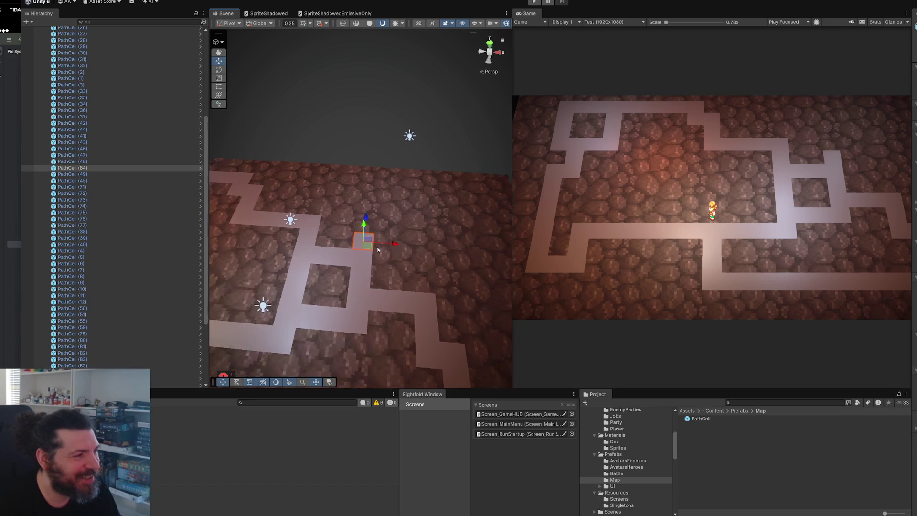
key("ctrl+d")
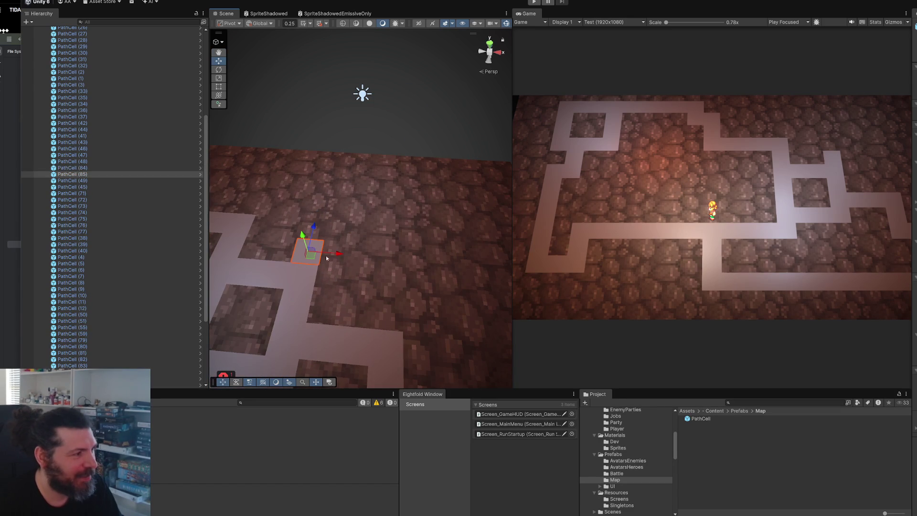
mouse_move(334, 261)
left_mouse_down()
mouse_move(375, 258)
mouse_move(332, 266)
left_mouse_up()
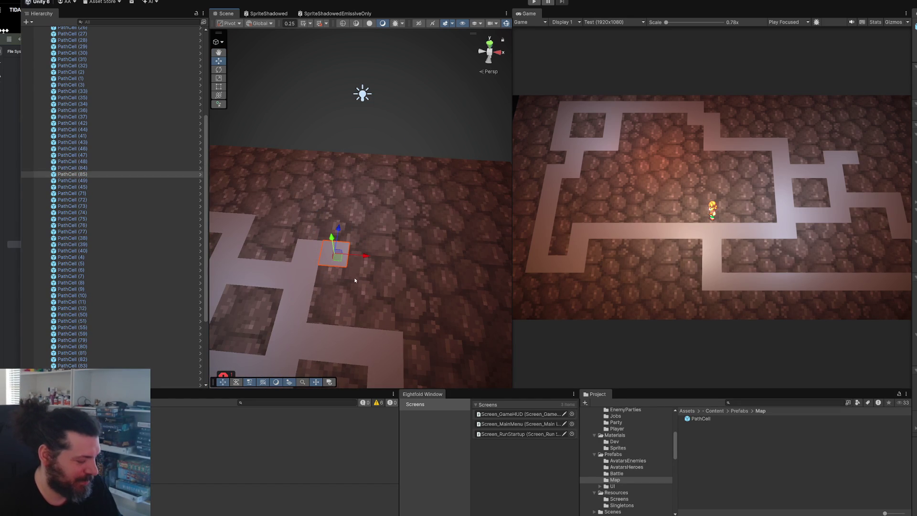
key("ctrl+d")
mouse_move(360, 258)
left_mouse_down()
mouse_move(384, 258)
mouse_move(349, 269)
mouse_move(377, 272)
mouse_move(361, 274)
left_mouse_up()
key("ctrl+d")
scroll(381, 284, "down", 3)
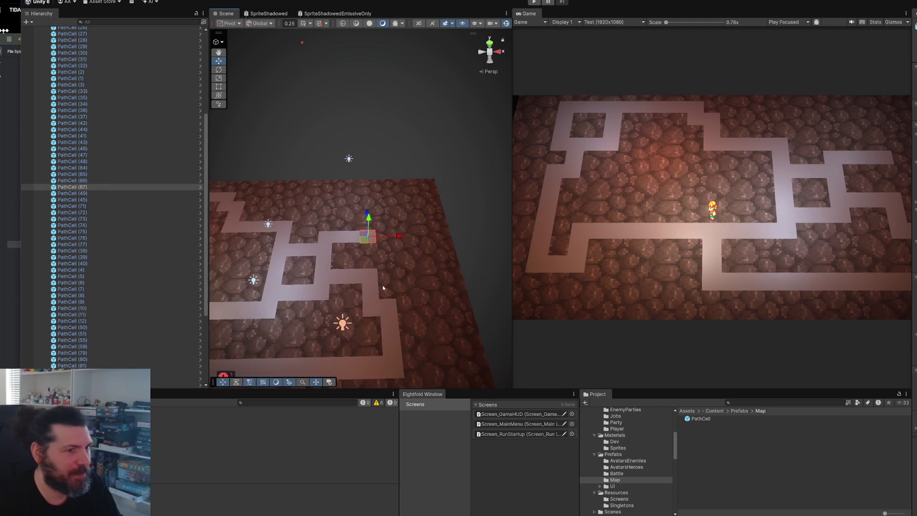
Add another cell one tile further along the path
left_click_drag(407, 244, 290, 308)
scroll(314, 288, "up", 3)
key("ctrl+d")
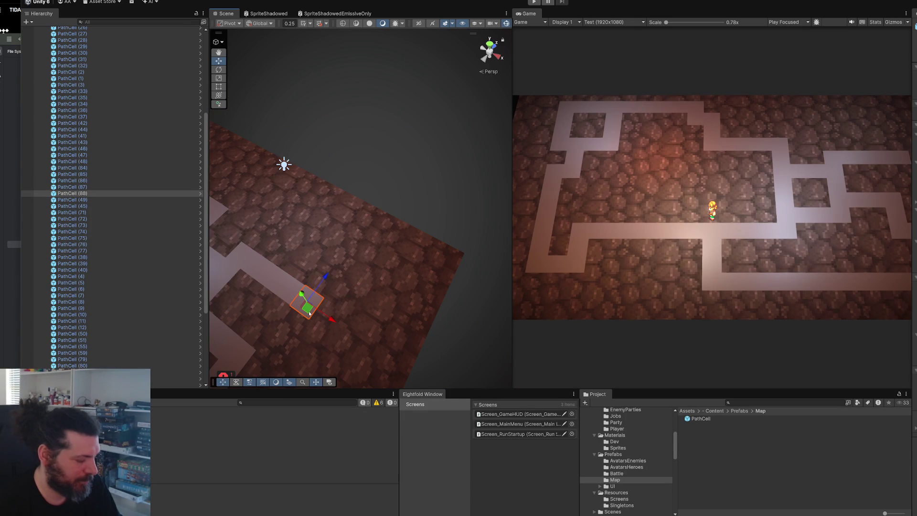
key("ctrl+d")
left_click_drag(318, 306, 353, 262)
key("ctrl+d")
key("ctrl+d")
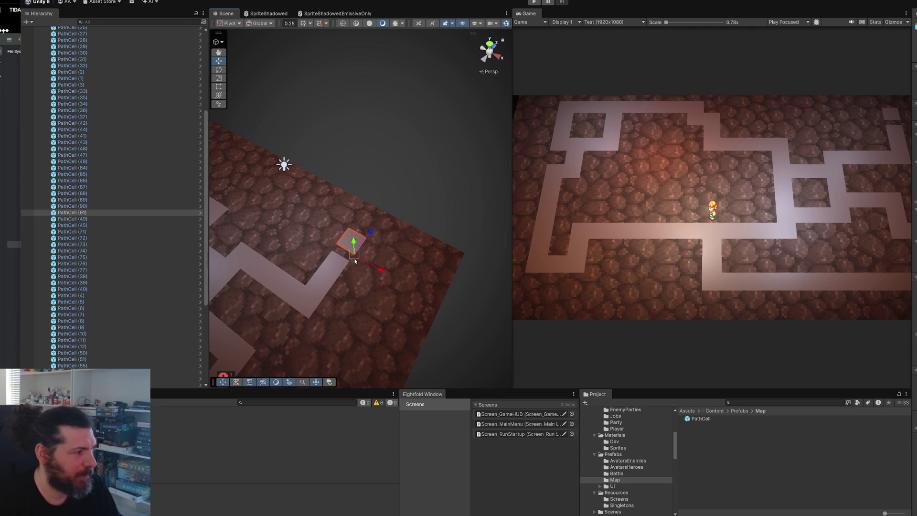
mouse_move(350, 262)
left_mouse_down()
mouse_move(368, 280)
mouse_move(342, 289)
mouse_move(344, 275)
left_mouse_up()
From the path's end, vertex-snap new cells one tile up, then right, reaching PathCell (99)
left_click(304, 281)
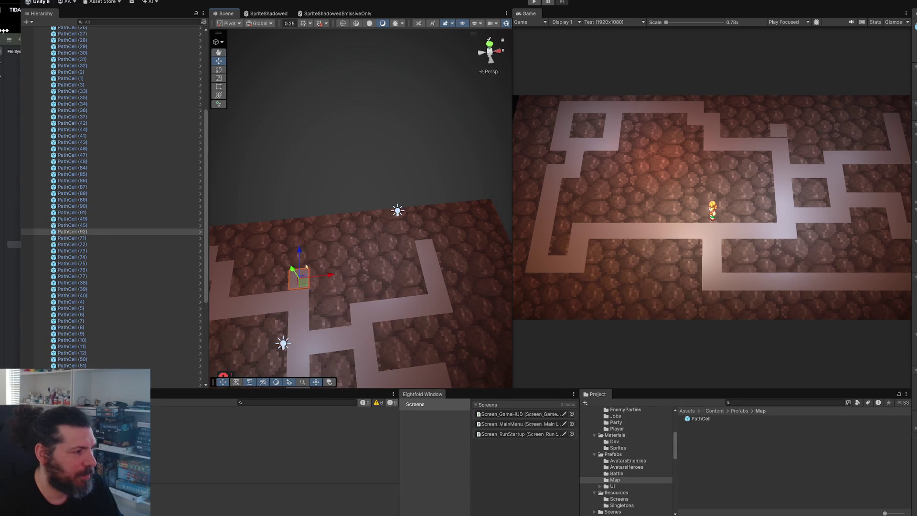
key("ctrl+d")
left_click_drag(300, 253, 299, 240)
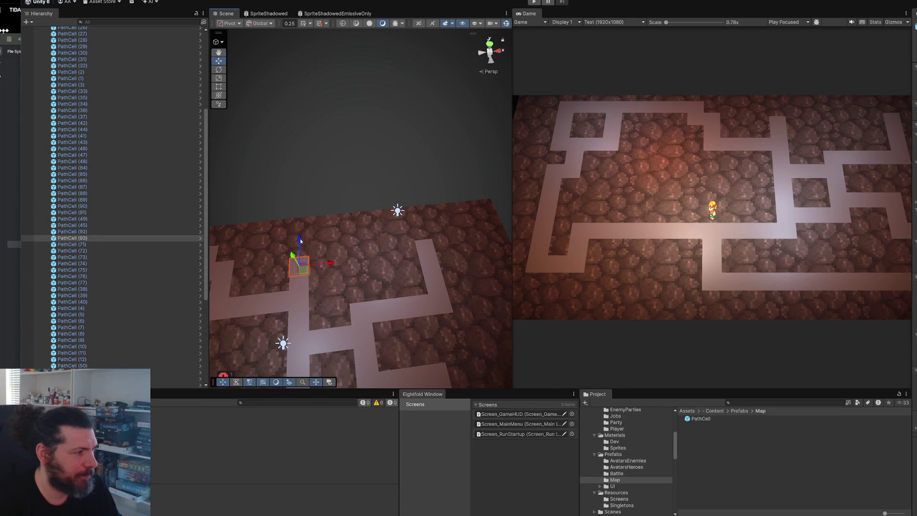
key("v")
key("ctrl+d")
mouse_move(315, 265)
left_mouse_down()
mouse_move(432, 255)
mouse_move(390, 260)
left_mouse_up()
key("ctrl+d")
key("ctrl+d")
key("ctrl+d")
key("ctrl+d")
key("ctrl+d")
left_click_drag(392, 264, 402, 260)
left_click_drag(393, 244, 367, 240)
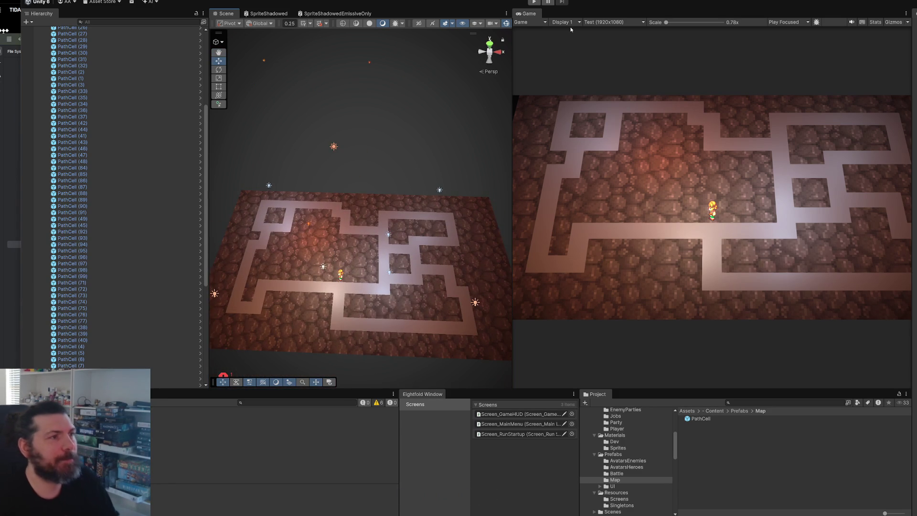
Play-test the game with the extended path, then stop it
key("ctrl+p")
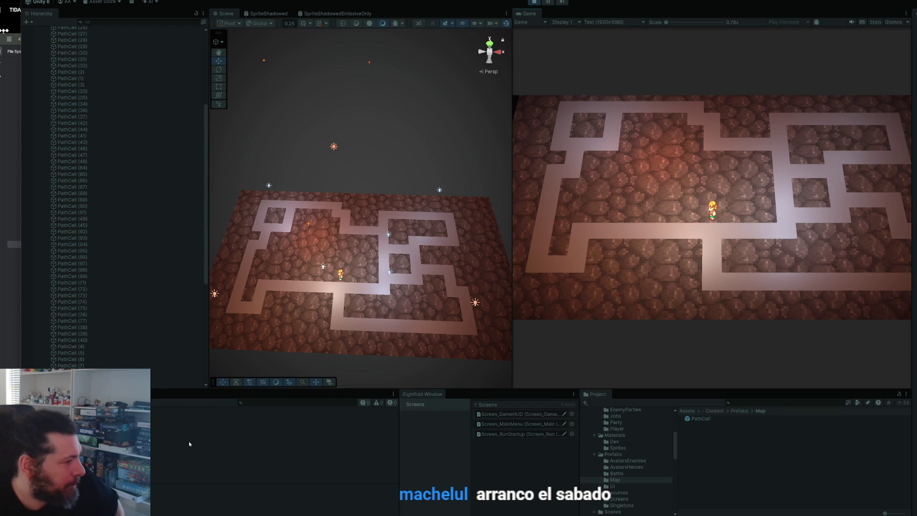
scroll(356, 278, "down", 2)
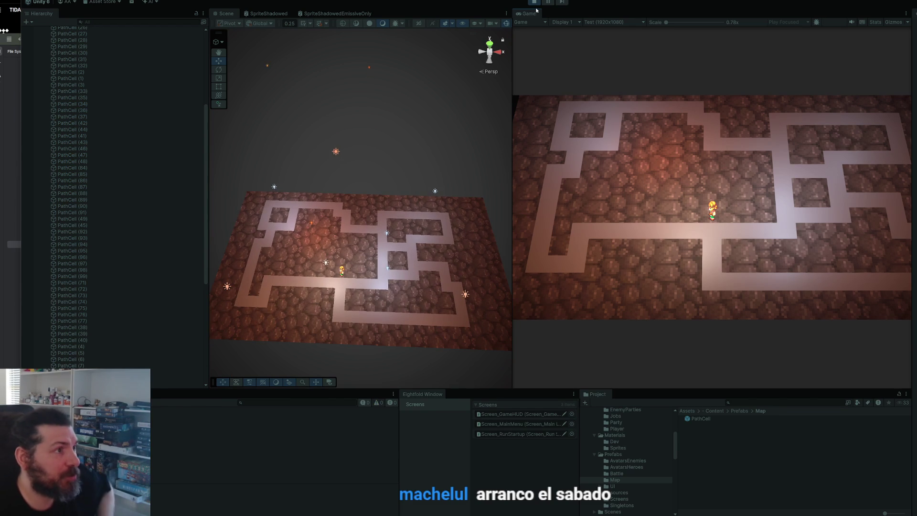
left_click(534, 3)
scroll(312, 235, "up", 8)
Run with an overlapping duplicate cell, delete PathCell (100), and open the error in MapPath.cs
left_click(387, 201)
key("ctrl+d")
key("ctrl+p")
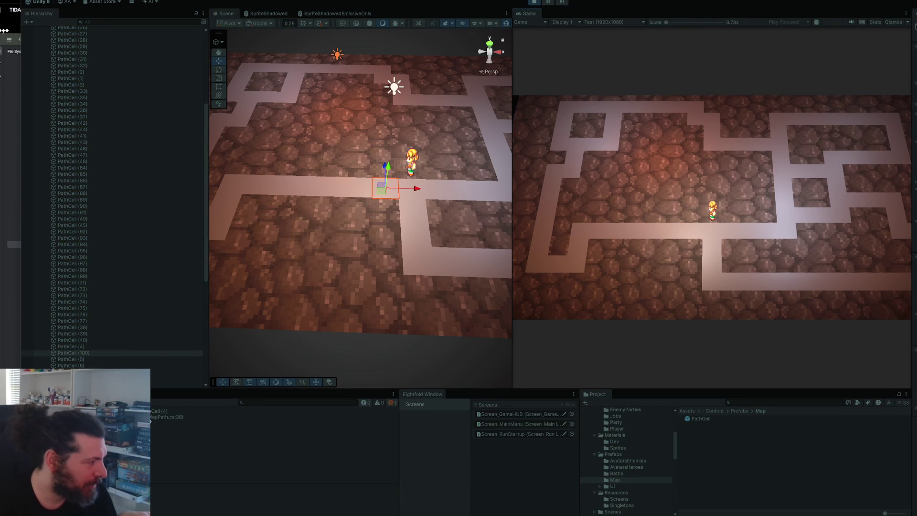
left_click(532, 3)
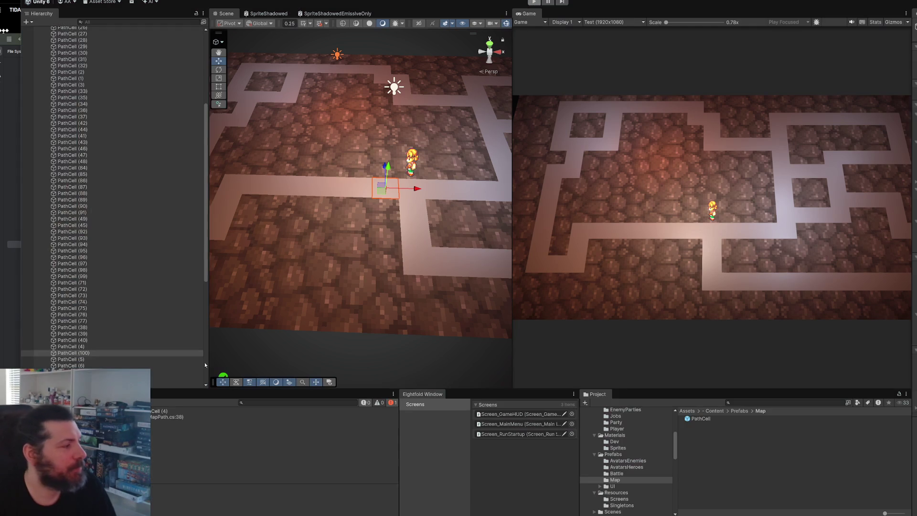
left_click(103, 352)
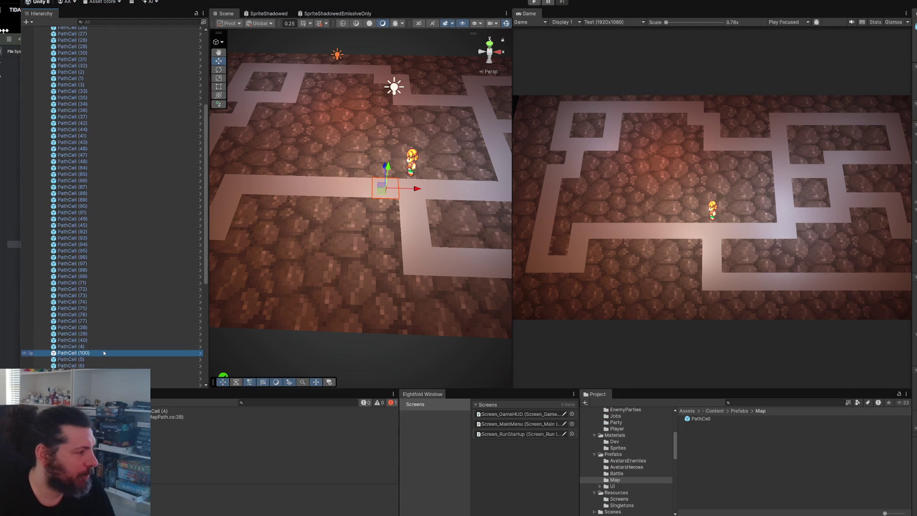
key("Delete")
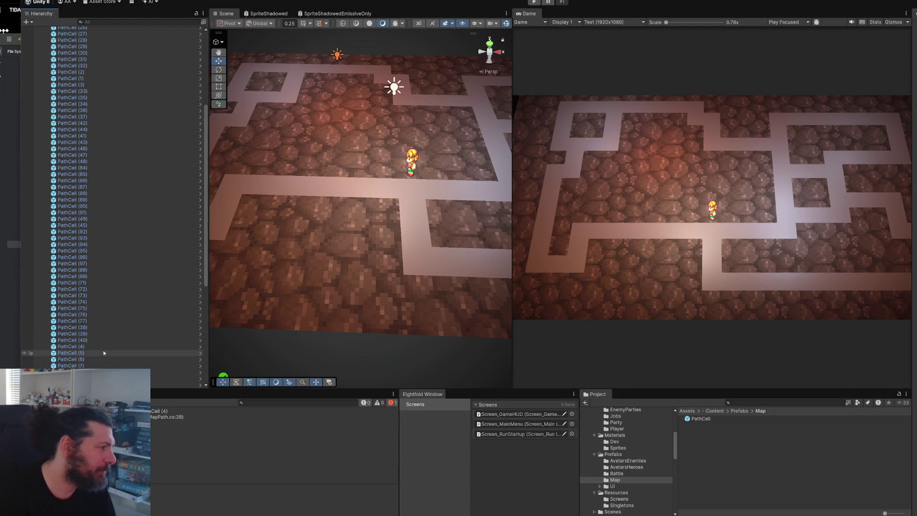
double_click(167, 413)
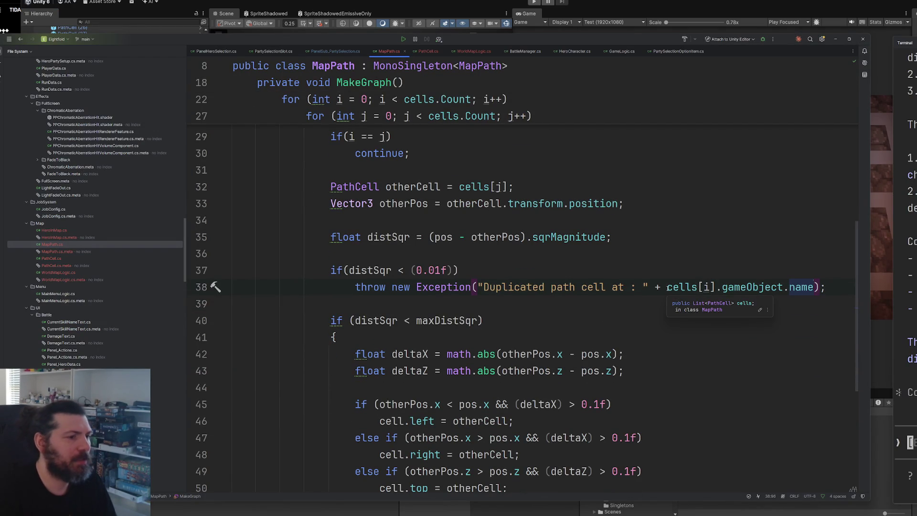
Put the name concatenation on its own line and append + " and " + otherCell's name
left_click(658, 283)
key("Return")
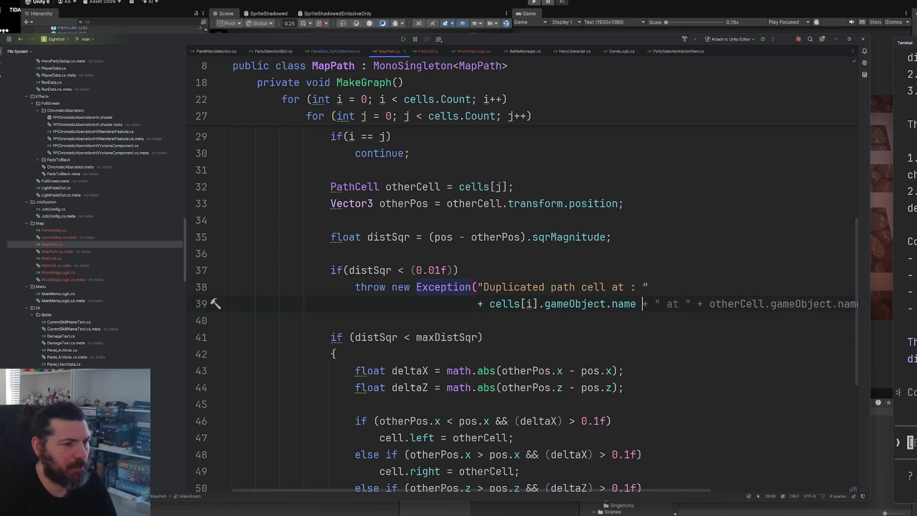
key("Escape")
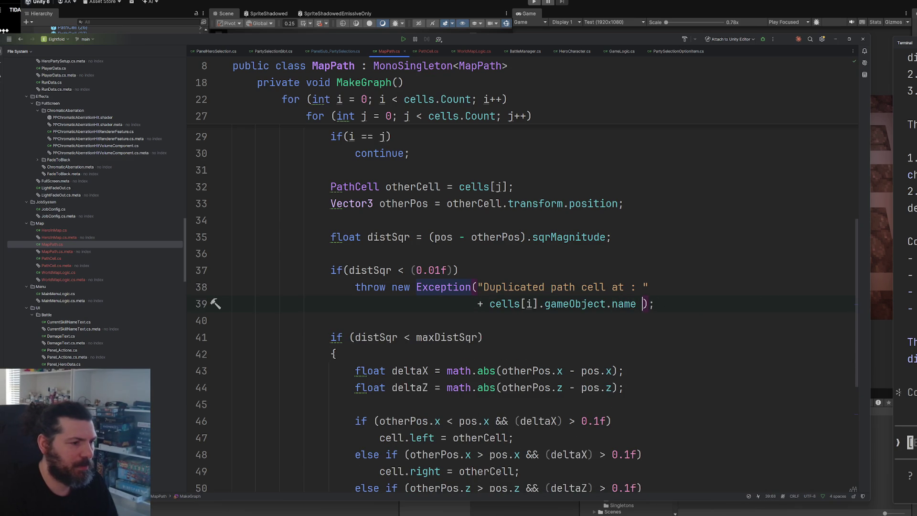
type("+ \" and ")
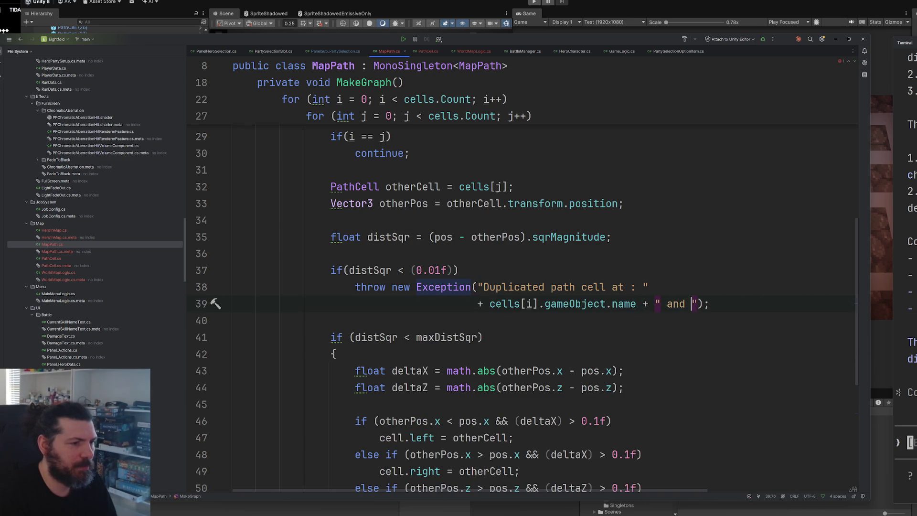
type("\" +")
key("Tab")
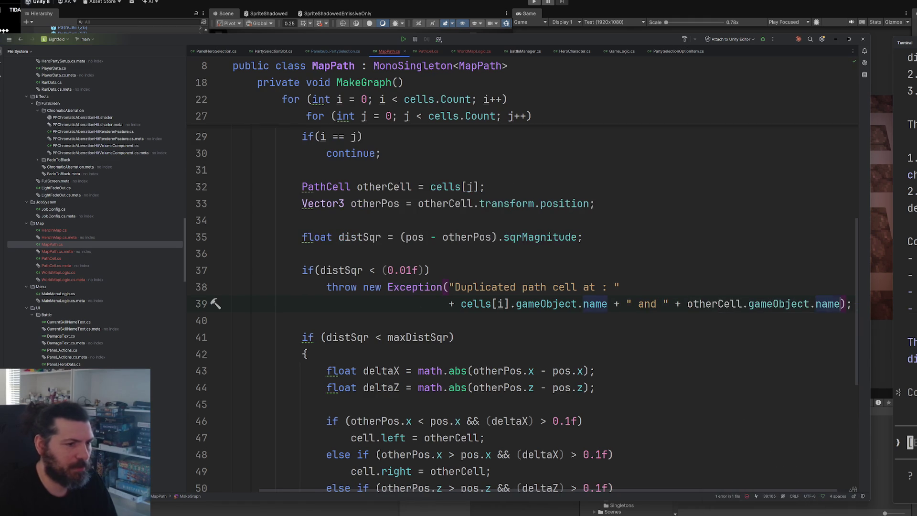
Replace cells[i] with cell in the message and return to Unity
scroll(363, 232, "up", 3)
double_click(342, 220)
key("ctrl+c")
scroll(500, 283, "down", 5)
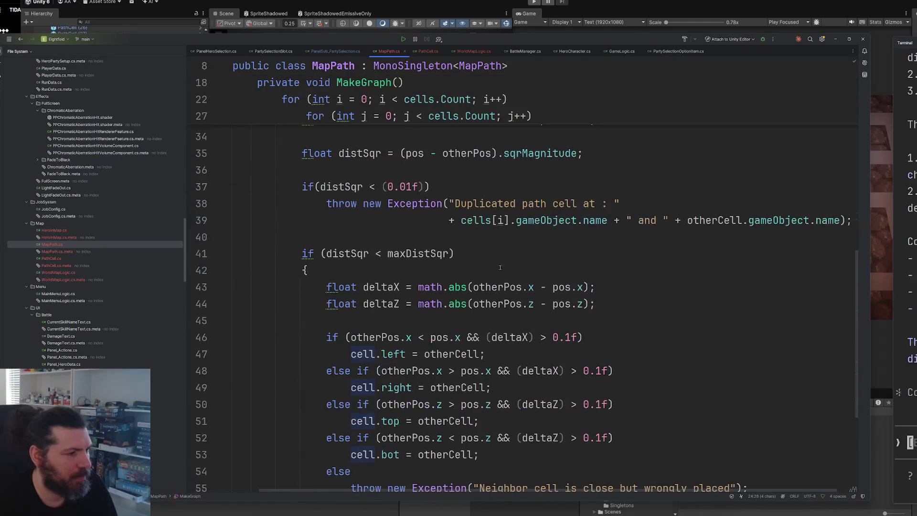
key("ctrl+shift+Left")
key("ctrl+shift+Left")
key("ctrl+shift+Left")
key("ctrl+v")
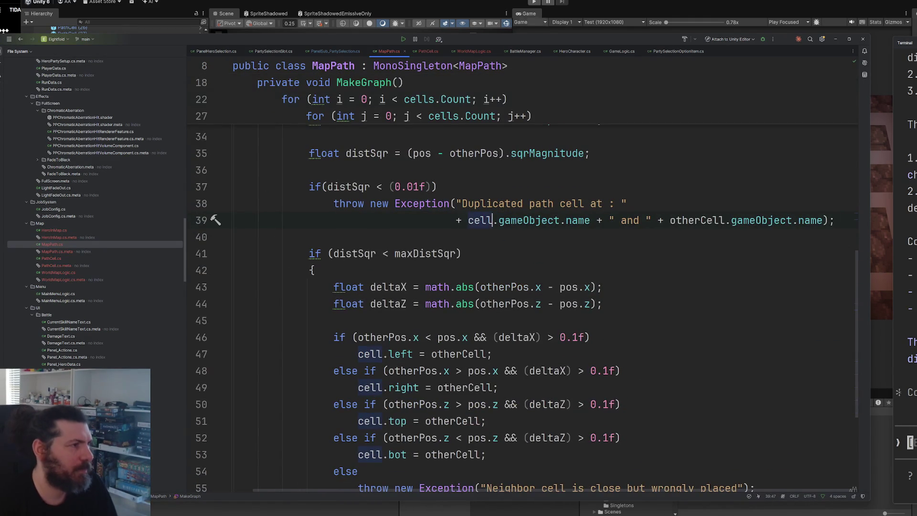
left_click(485, 21)
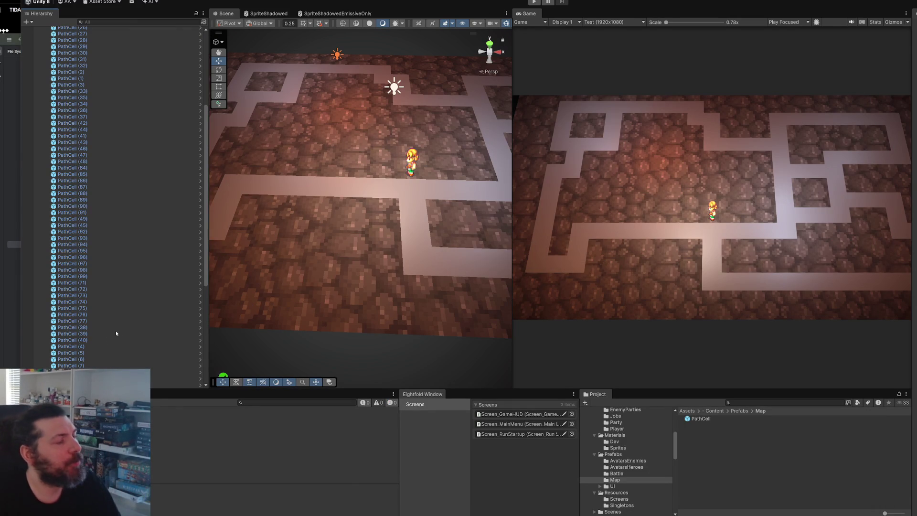
Duplicate PathCell (76), run to see the duplicate-cell error, then delete the copy PathCell (100)
left_click(101, 314)
key("ctrl+d")
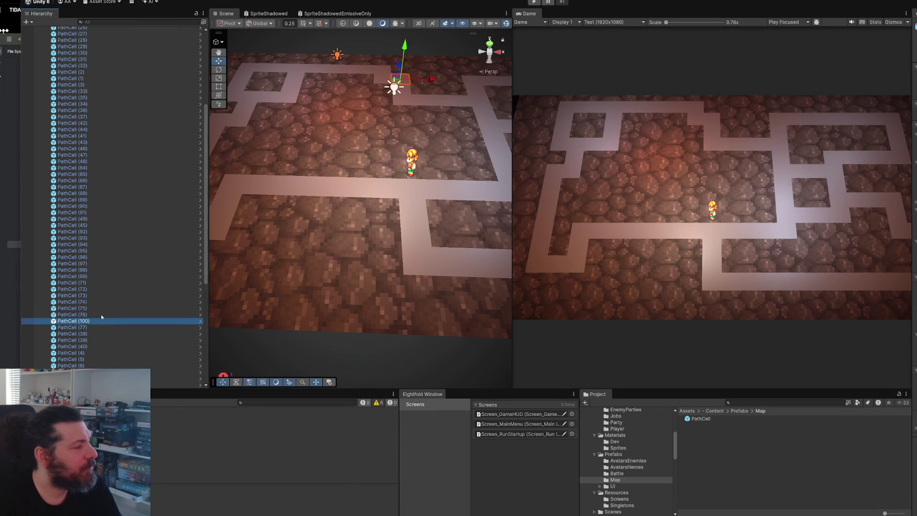
left_click(533, 2)
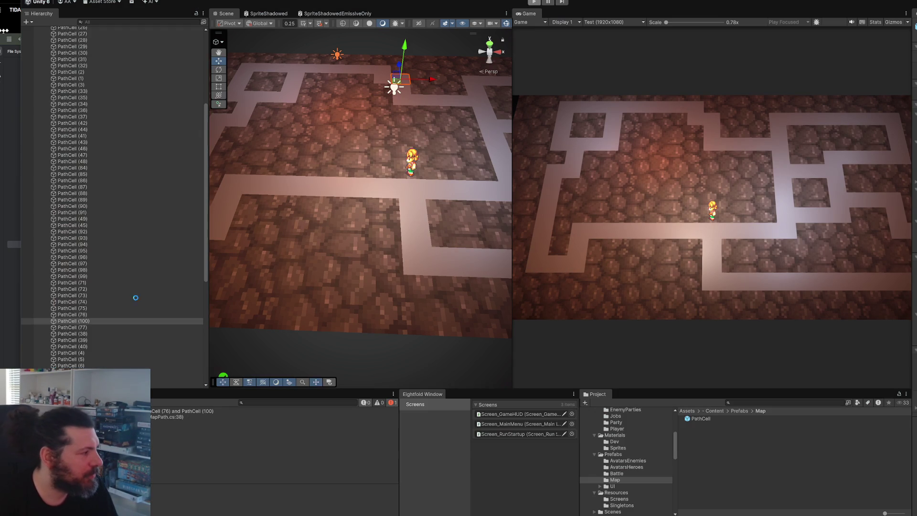
left_click(131, 321)
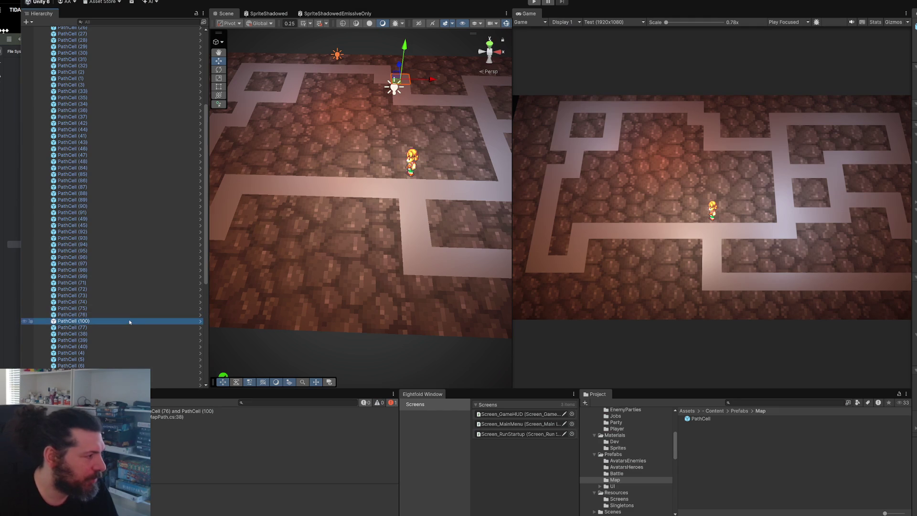
key("Delete")
scroll(379, 252, "down", 3)
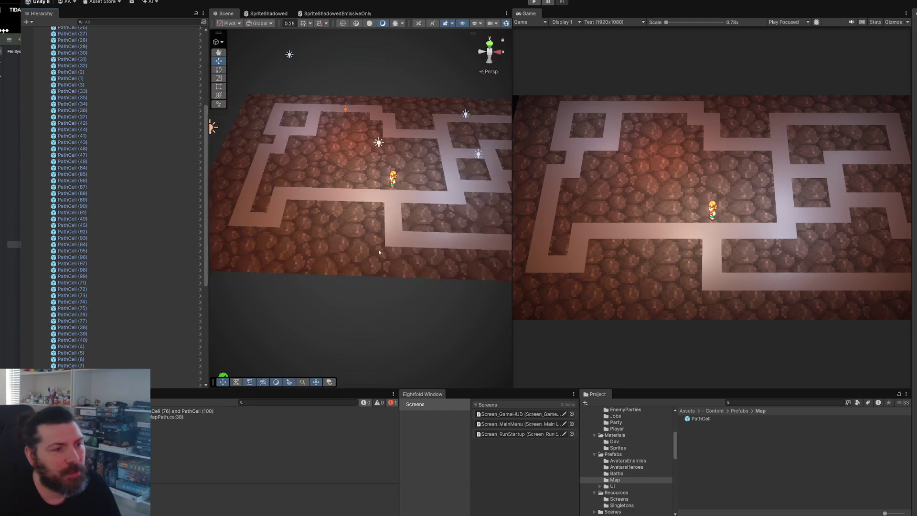
scroll(379, 253, "down", 2)
scroll(403, 226, "up", 2)
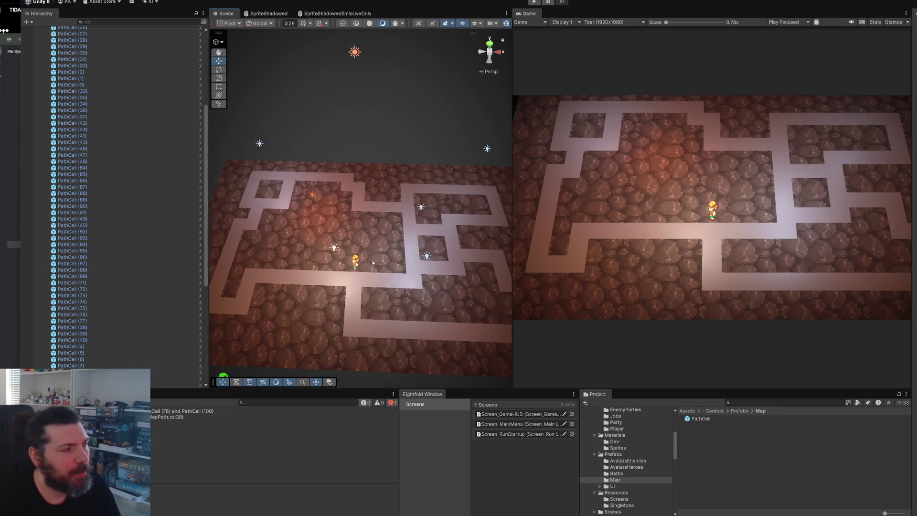
scroll(67, 145, "up", 10)
Drag HeroInMap down onto the path and save MapScene
left_click(42, 80)
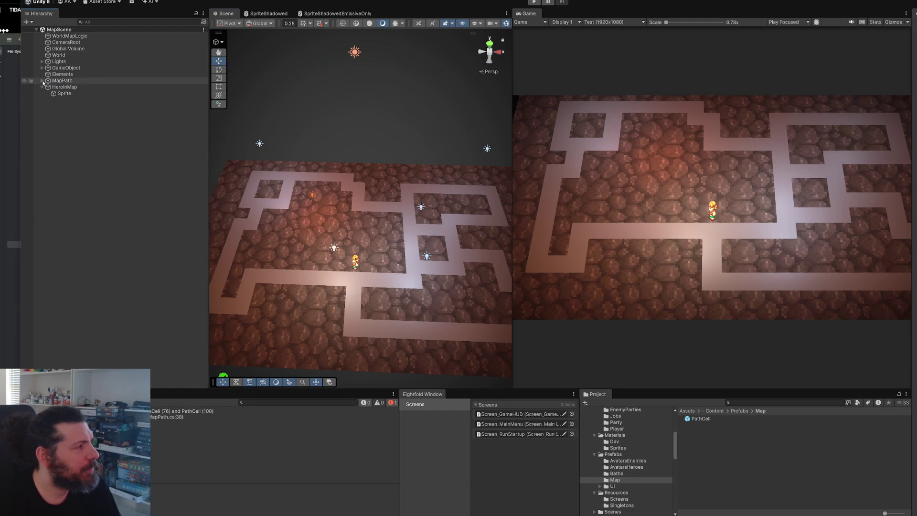
left_click(64, 87)
scroll(346, 233, "up", 8)
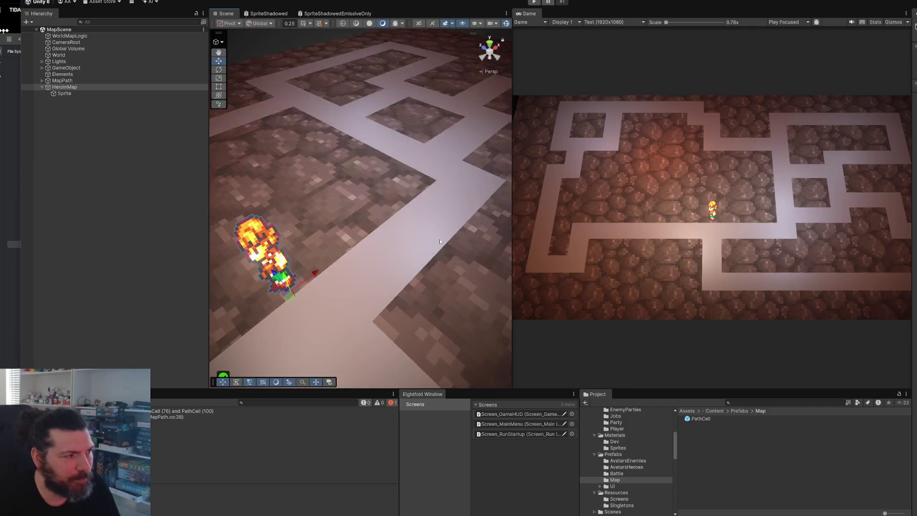
left_click_drag(440, 241, 431, 217)
left_click_drag(384, 186, 416, 217)
key("ctrl+s")
scroll(402, 225, "down", 6)
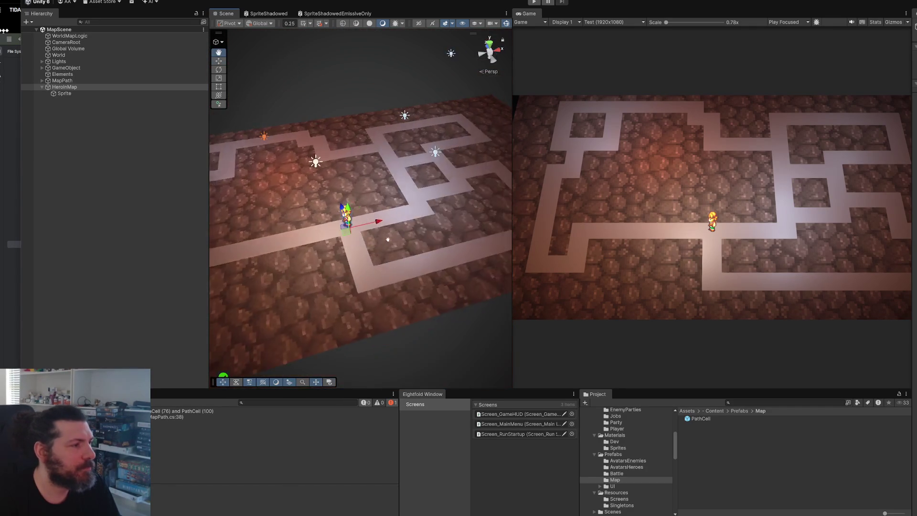
scroll(388, 242, "up", 3)
key("alt+Tab")
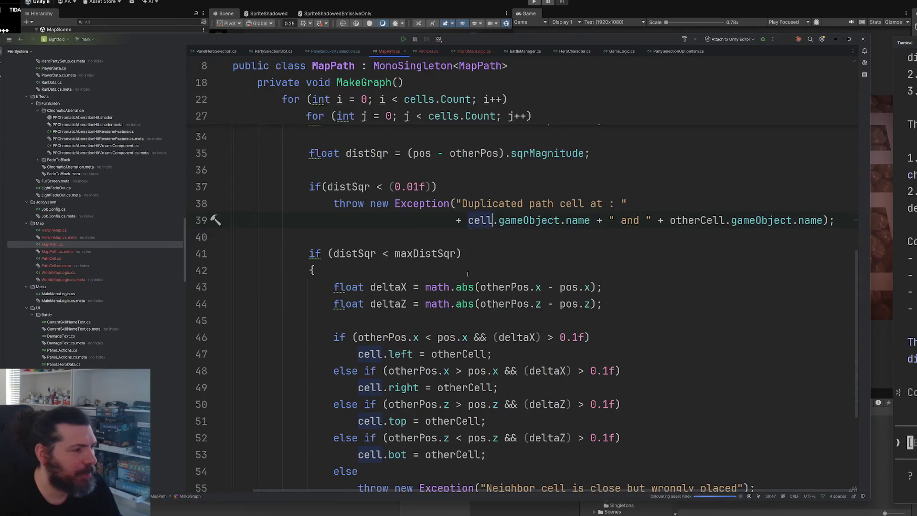
Add a public PathCell GetClosestCell() method below Init
scroll(449, 291, "up", 9)
scroll(450, 291, "down", 5)
scroll(449, 284, "up", 4)
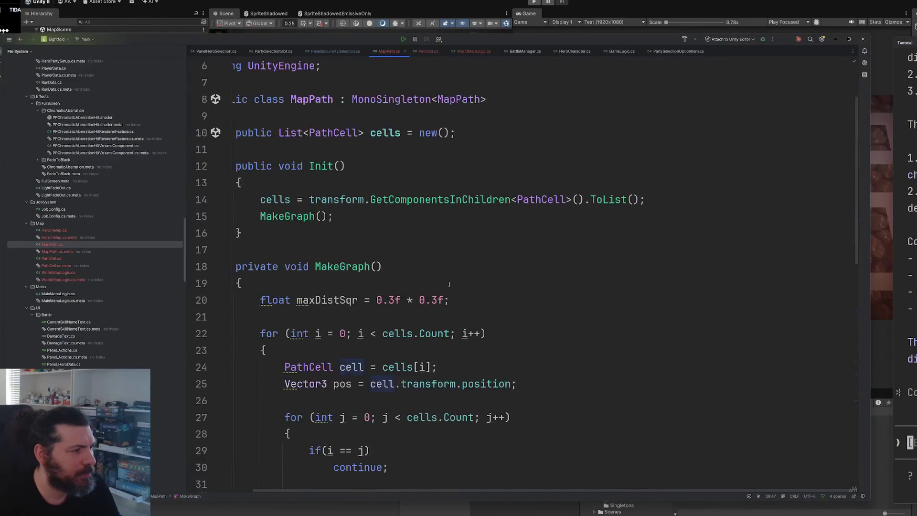
scroll(359, 273, "down", 6, "ctrl")
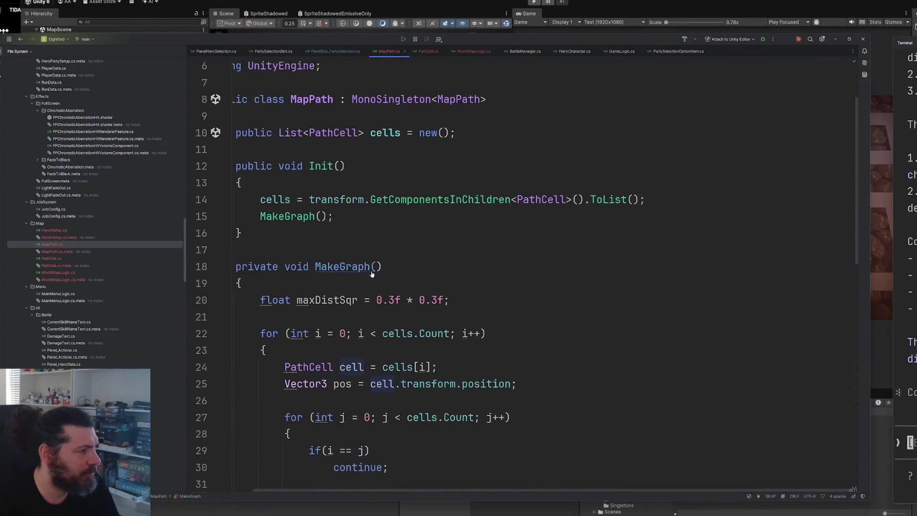
scroll(369, 286, "up", 3, "ctrl")
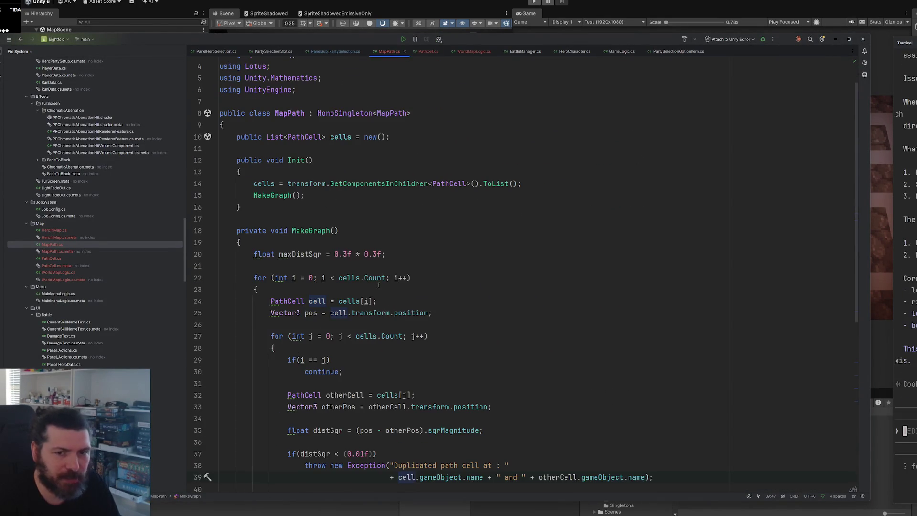
scroll(342, 274, "up", 2)
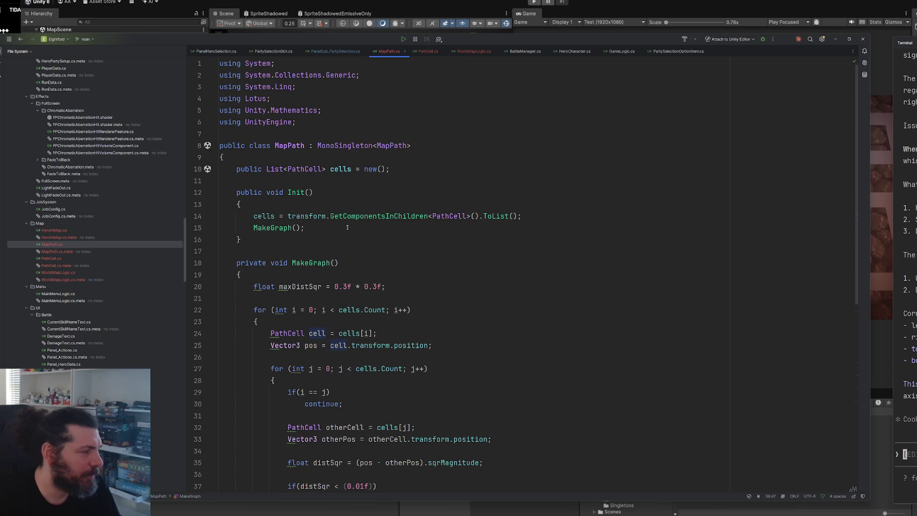
left_click(288, 243)
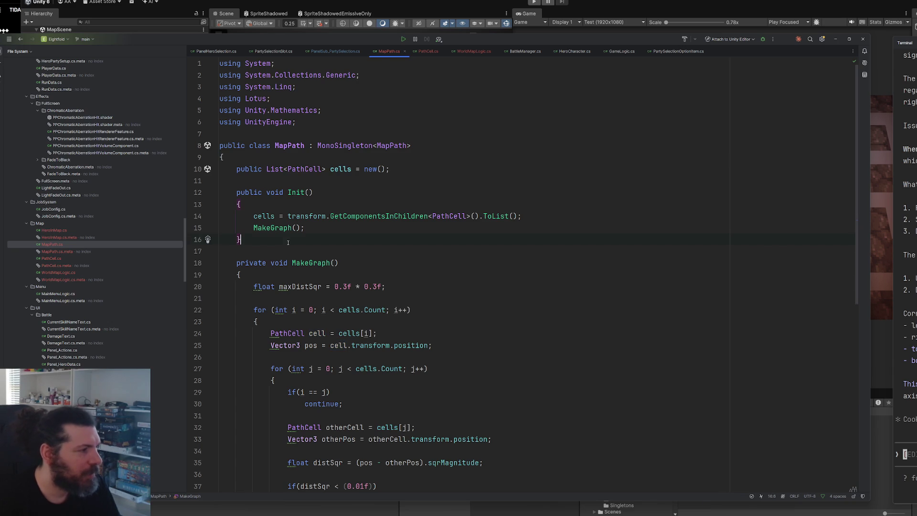
key("Return")
key("Return")
key("Return")
key("Up")
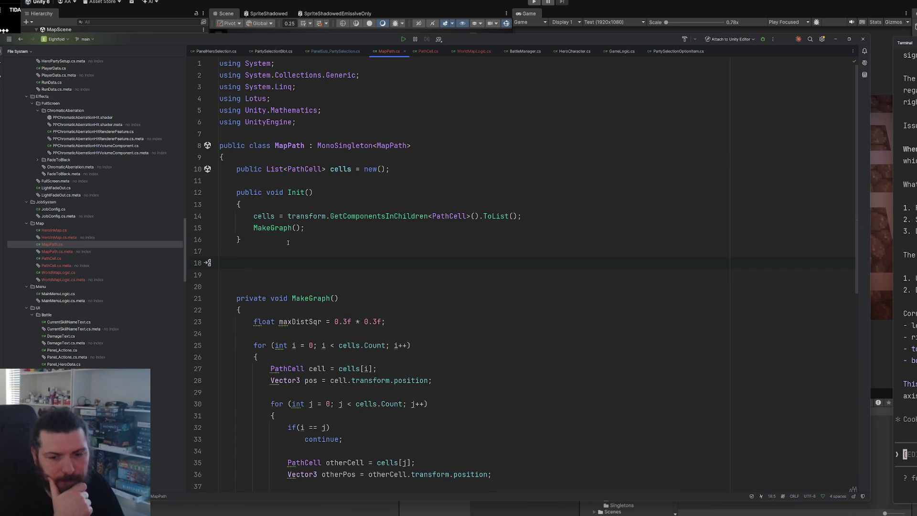
type("public ")
type("PathCell")
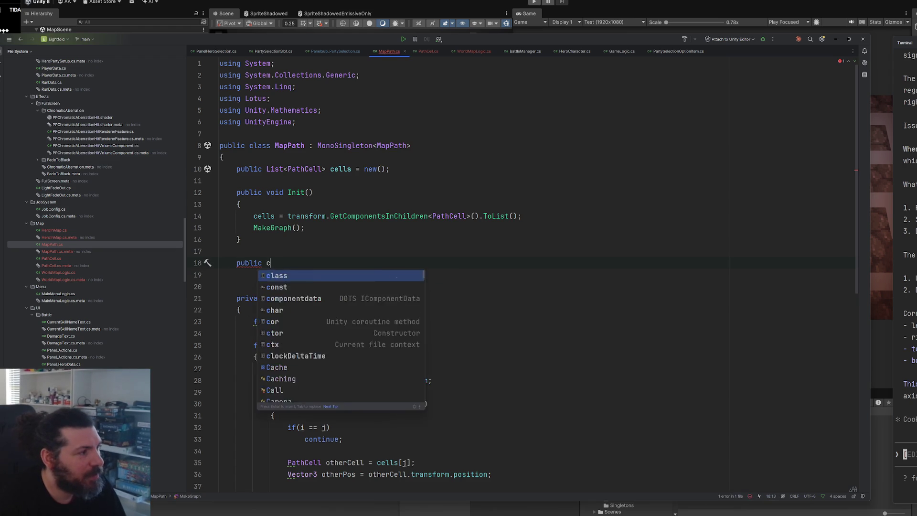
type(" GetCl")
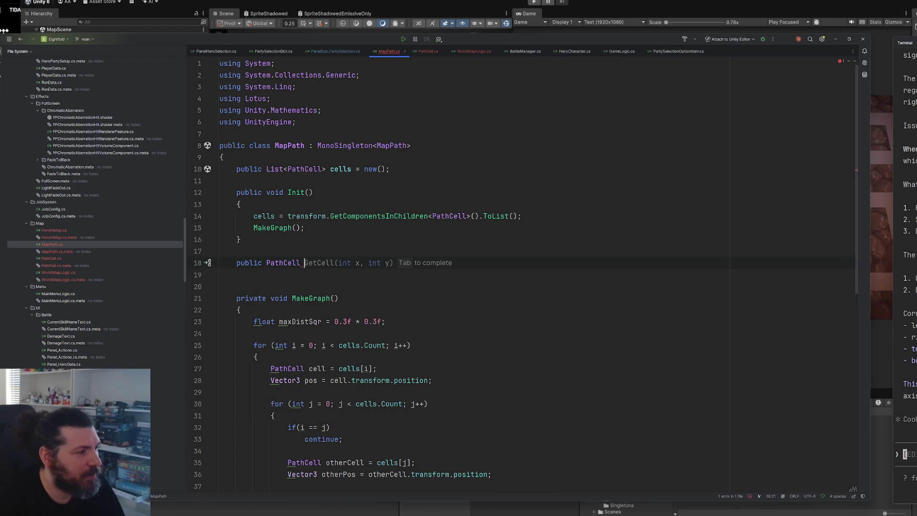
type("o")
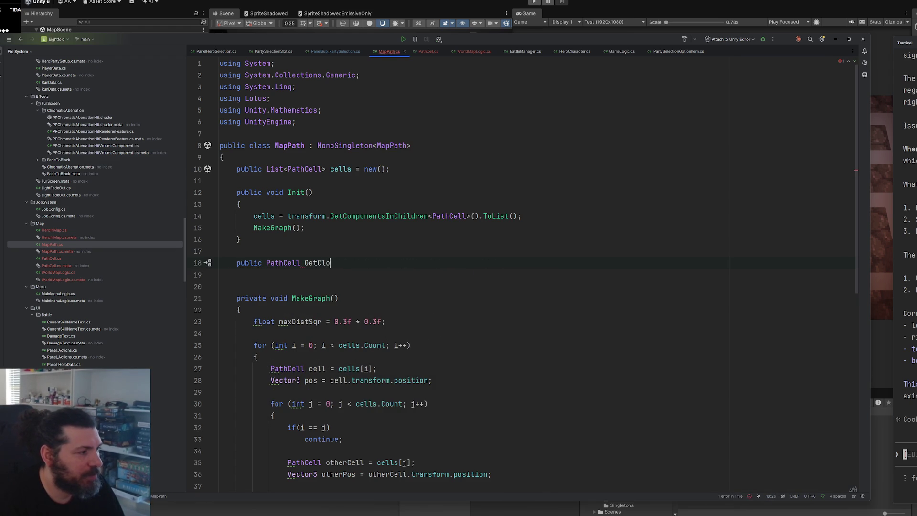
type("sestCell()")
key("Return")
type("{")
key("Return")
Give GetClosestCell a Vector3 worldPos parameter
left_click(369, 263)
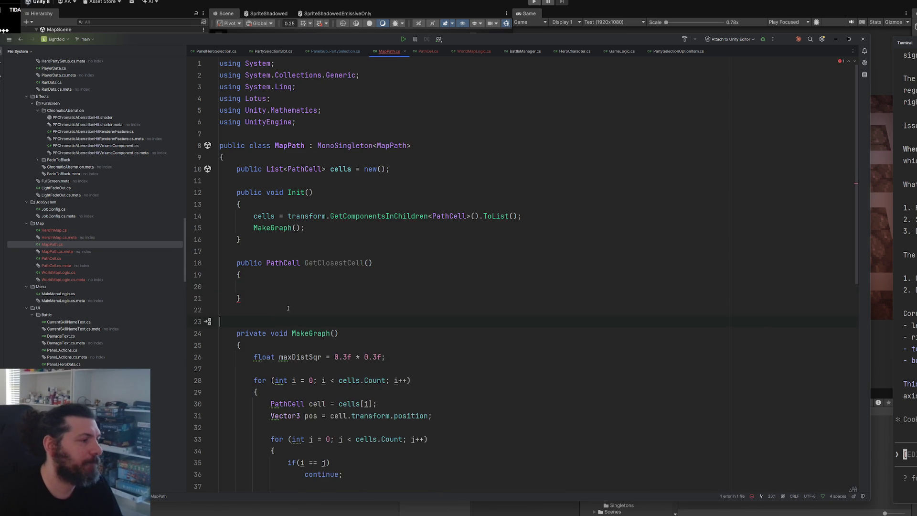
scroll(369, 262, "up", 3, "ctrl")
type("v")
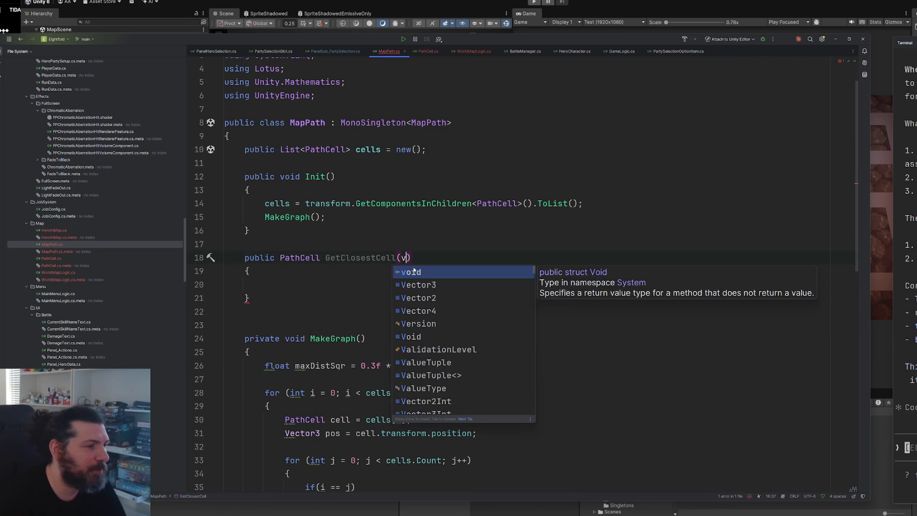
key("Down")
key("Return")
type("worldPos")
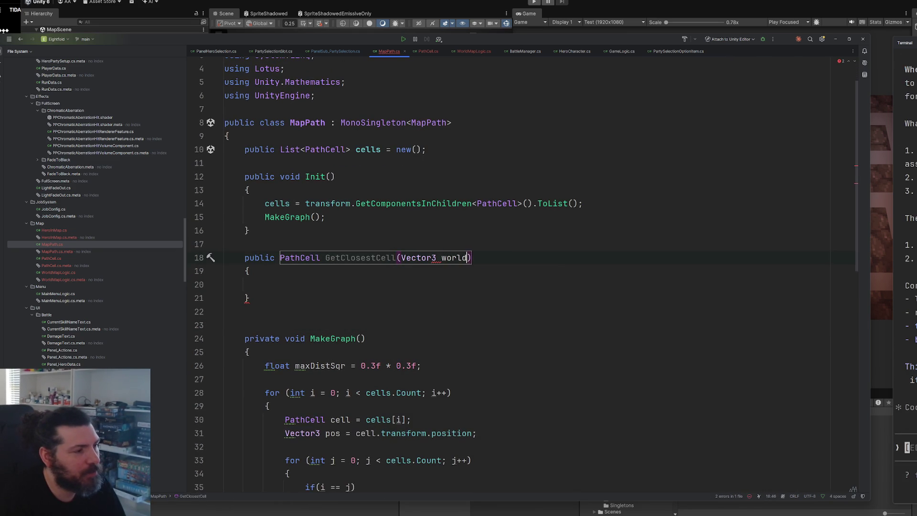
Declare PathCell cell = null and return cell in the method body
left_click(264, 284)
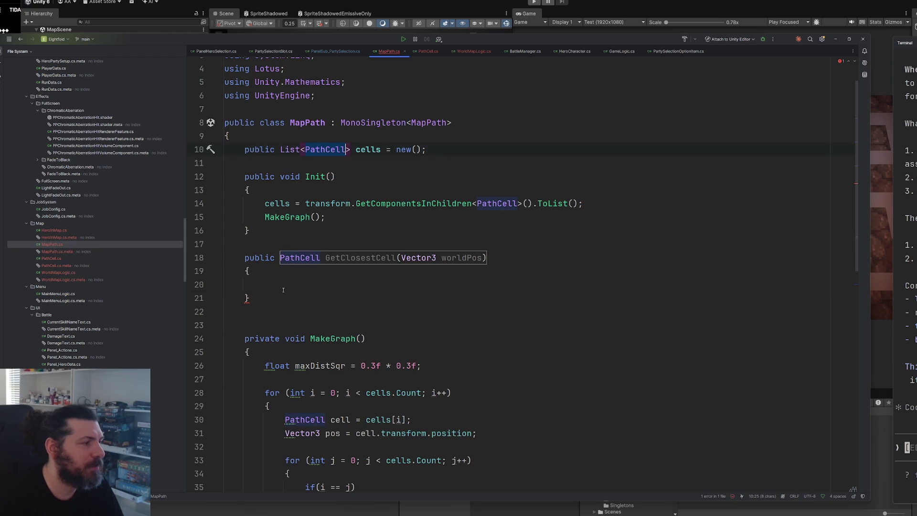
type("PathCell cell;")
key("Return")
key("Return")
type("return c")
key("Escape")
key("Escape")
type("ell;")
key("Up")
key("Up")
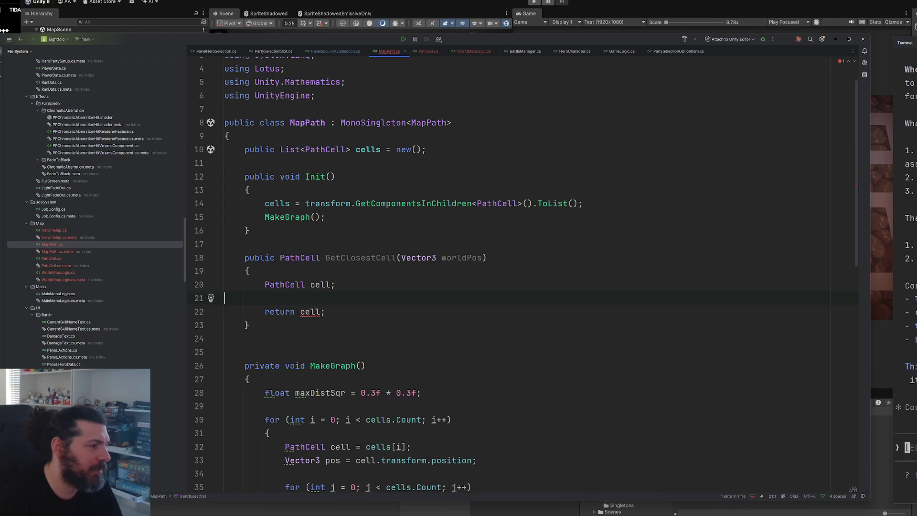
type("= null")
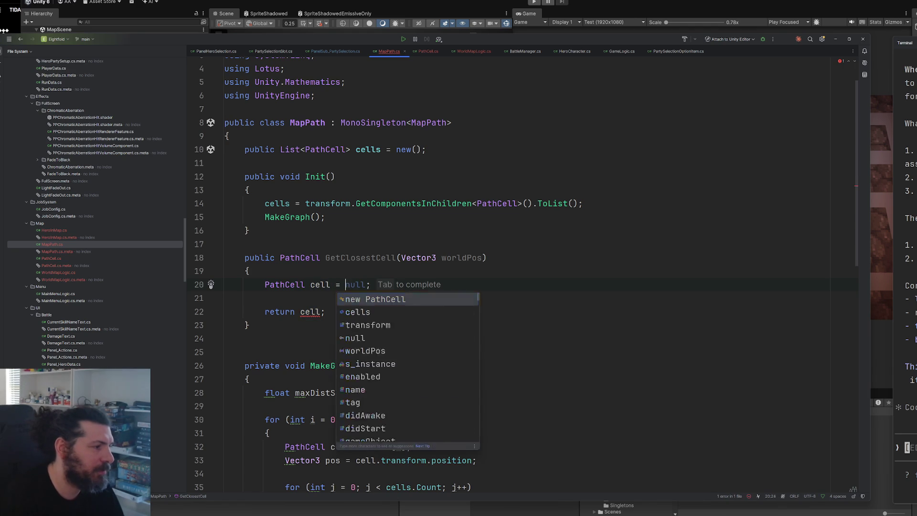
Add a closestDistance variable initialised to float.MaxValue
scroll(361, 271, "down", 5)
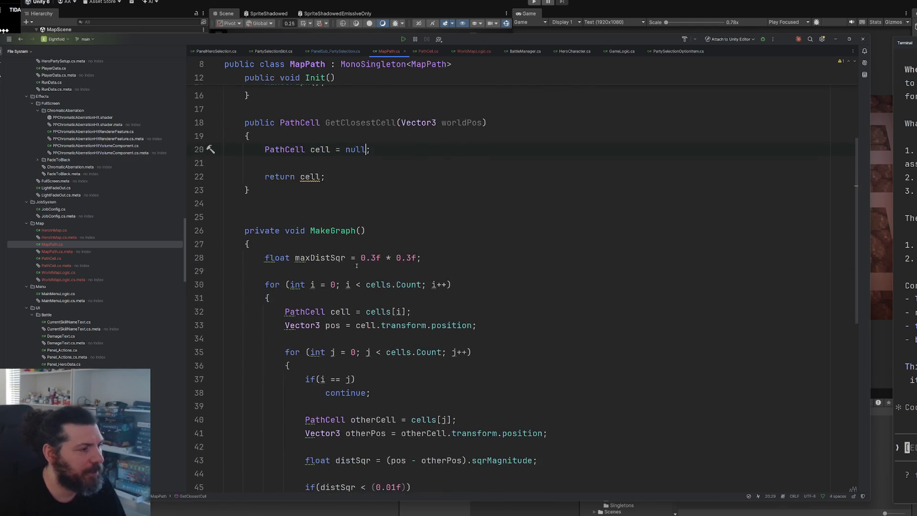
scroll(361, 272, "up", 3)
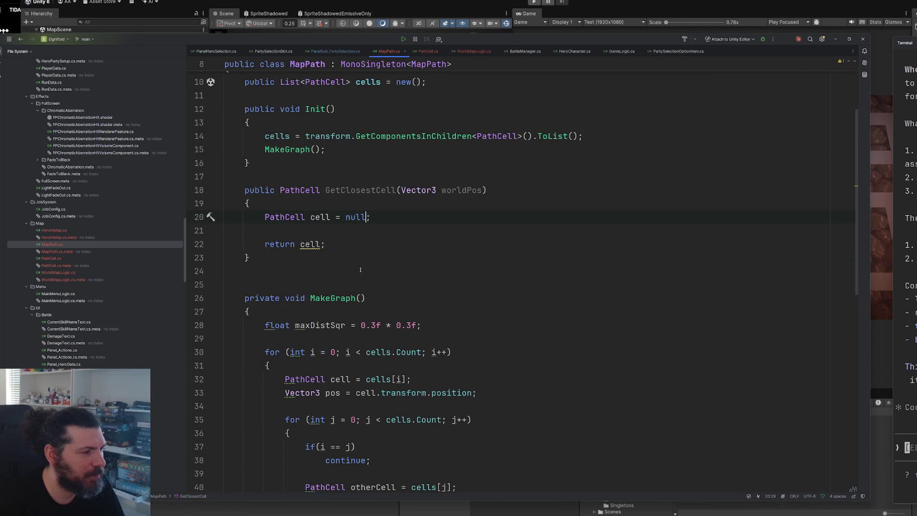
scroll(380, 242, "up", 1, "ctrl")
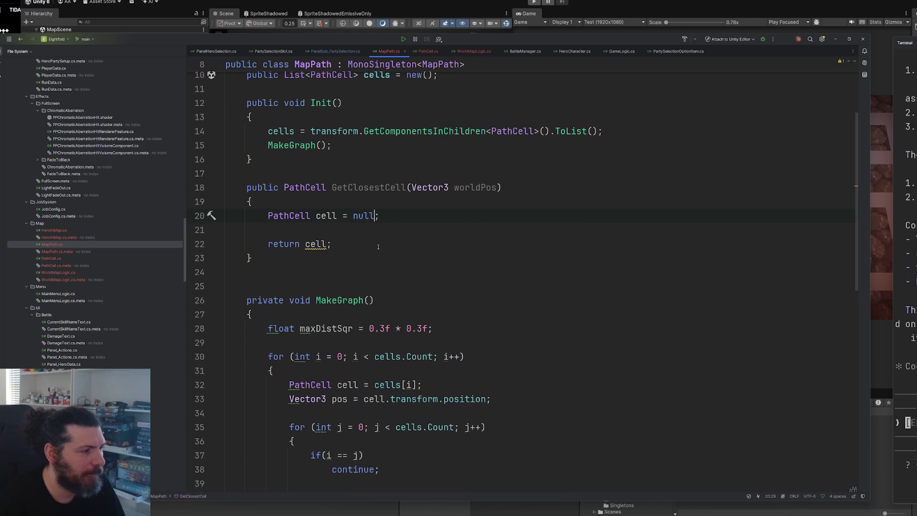
left_click(396, 216)
key("Return")
type("float")
key("Tab")
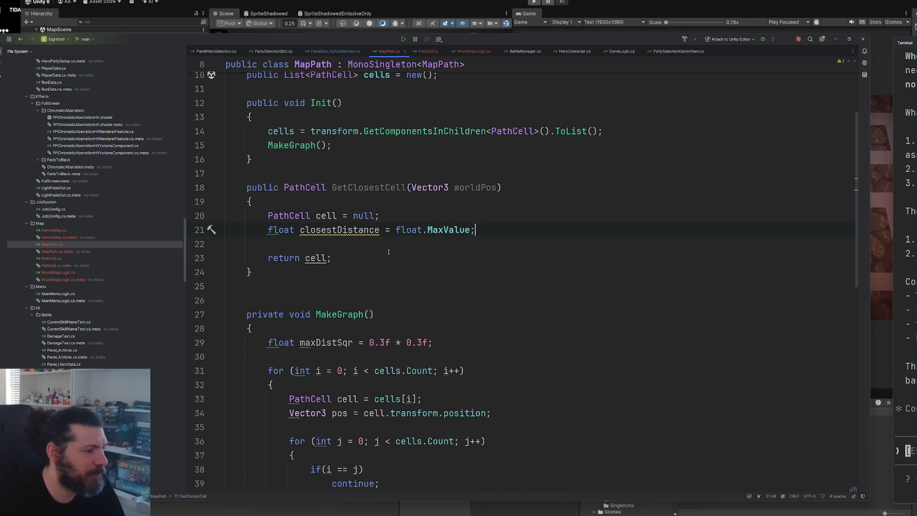
Add a for loop over cells.Count below closestDistance
scroll(392, 244, "down", 5)
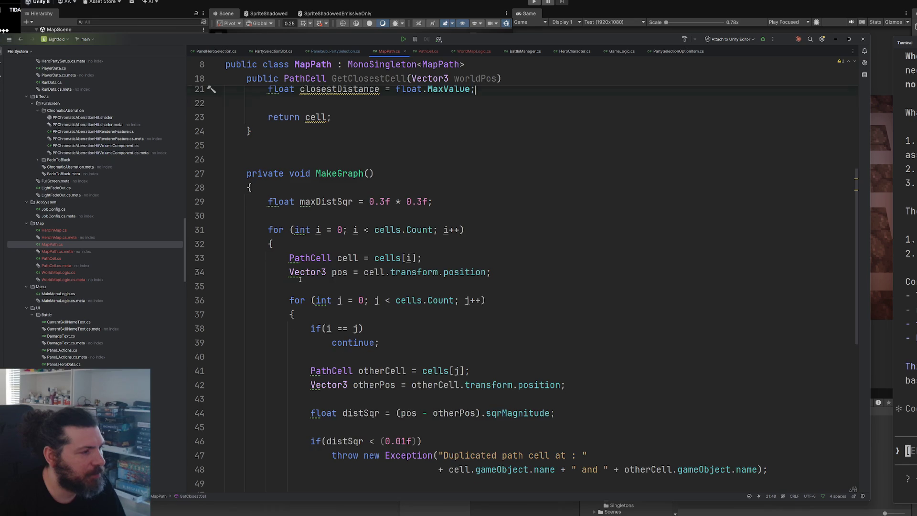
scroll(300, 279, "up", 5)
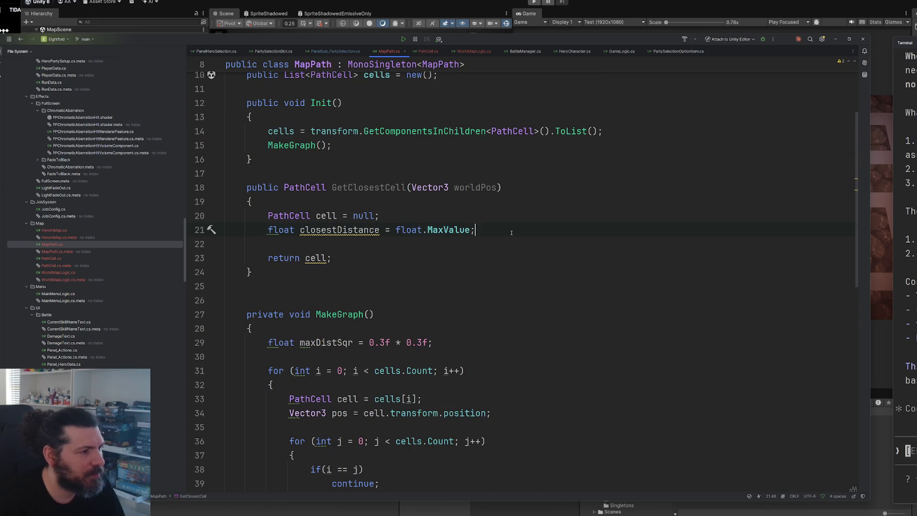
key("Return")
key("Return")
type("for(")
key("Tab")
key("Return")
key("Return")
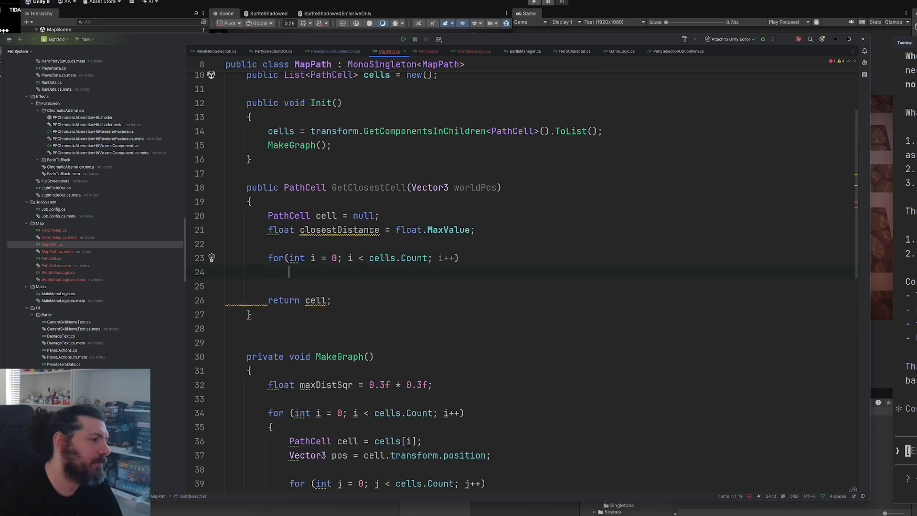
Brace the for loop with an empty body, then bring the Figma map-path sketch into view
type("{")
key("Return")
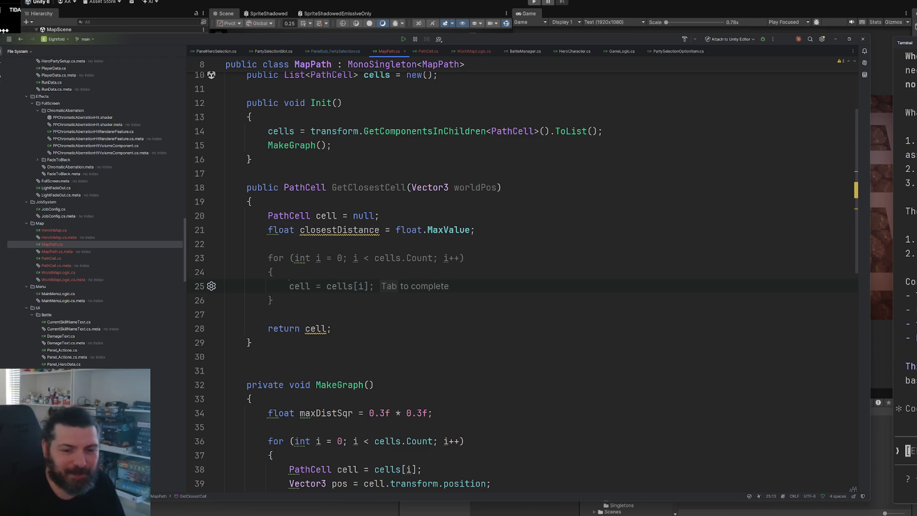
key("Down")
key("Down")
key("Down")
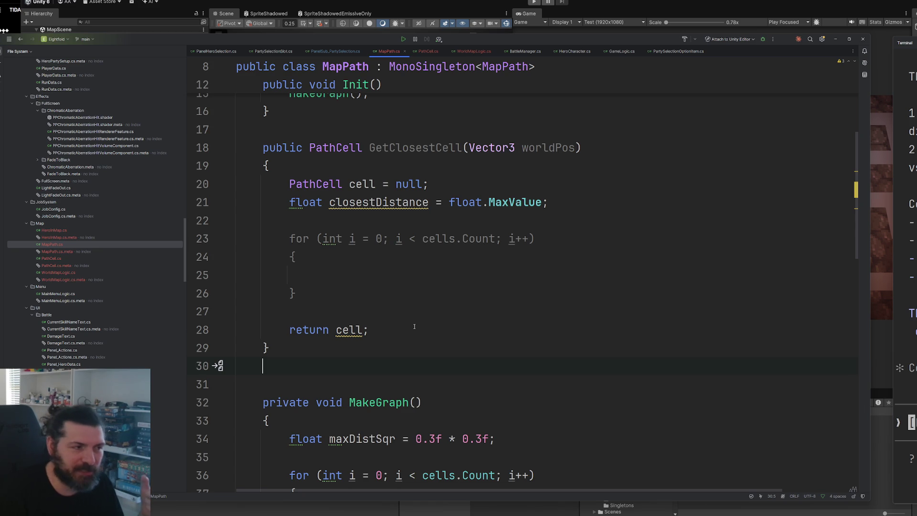
double_click(388, 202)
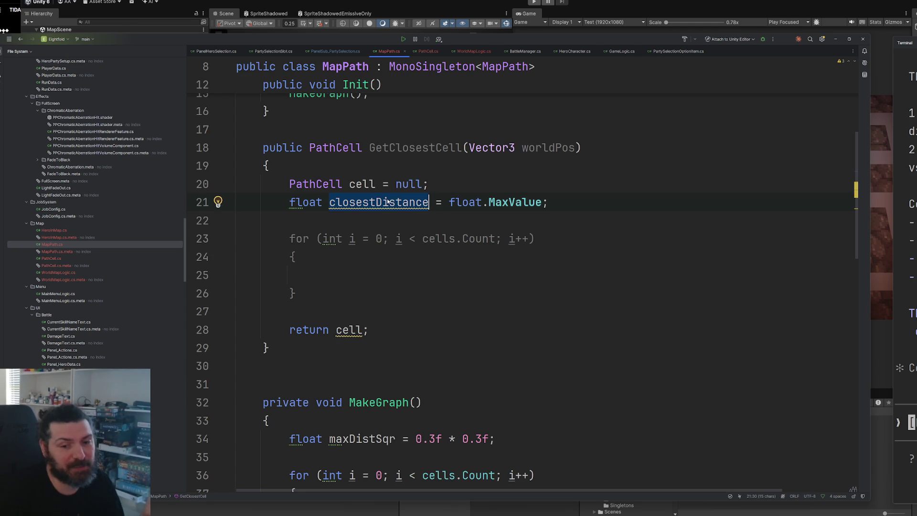
left_click(329, 284)
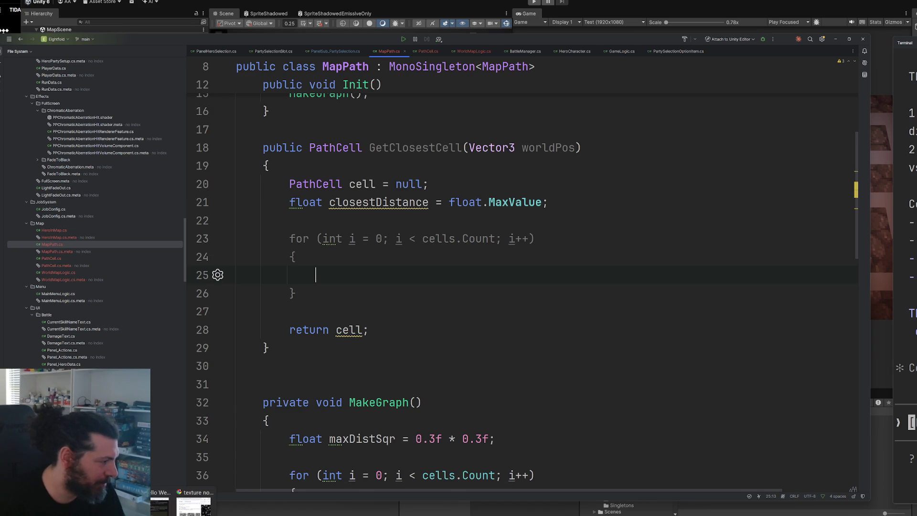
left_click(193, 505)
left_click_drag(446, 307, 471, 332)
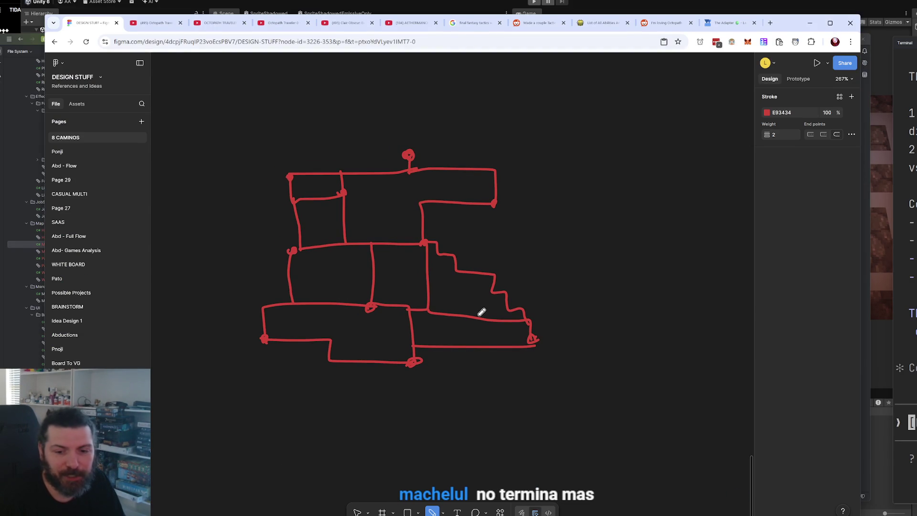
Delete all 27 strokes of the old path sketch
scroll(479, 316, "up", 5)
scroll(477, 313, "down", 2)
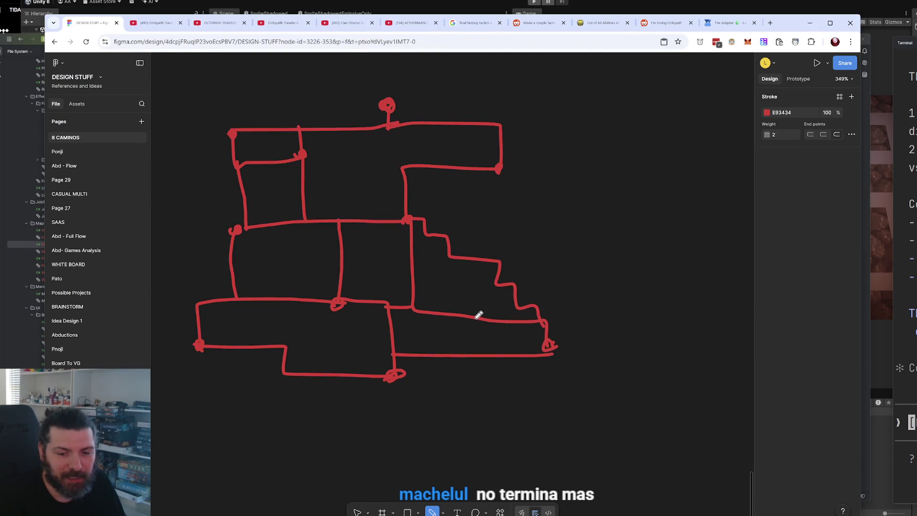
scroll(480, 326, "up", 1)
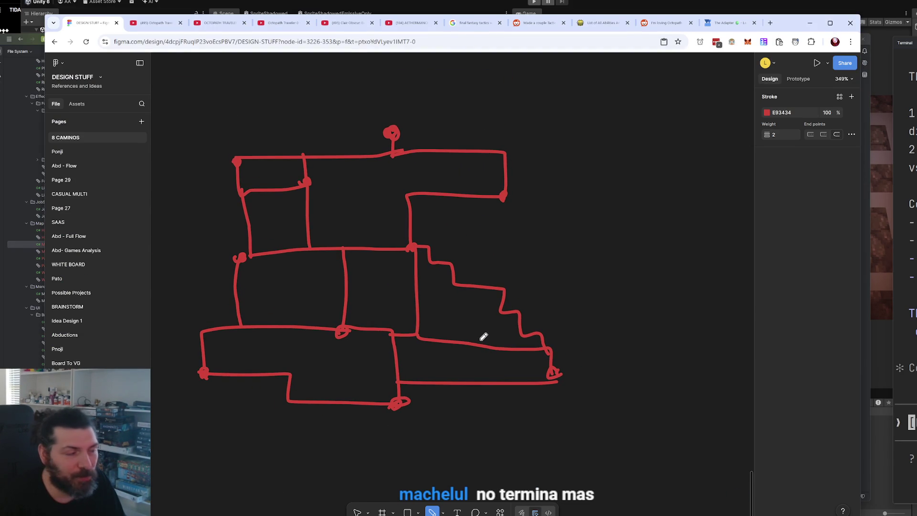
key("Escape")
mouse_move(174, 118)
left_mouse_down()
mouse_move(331, 254)
mouse_move(588, 442)
left_mouse_up()
key("Delete")
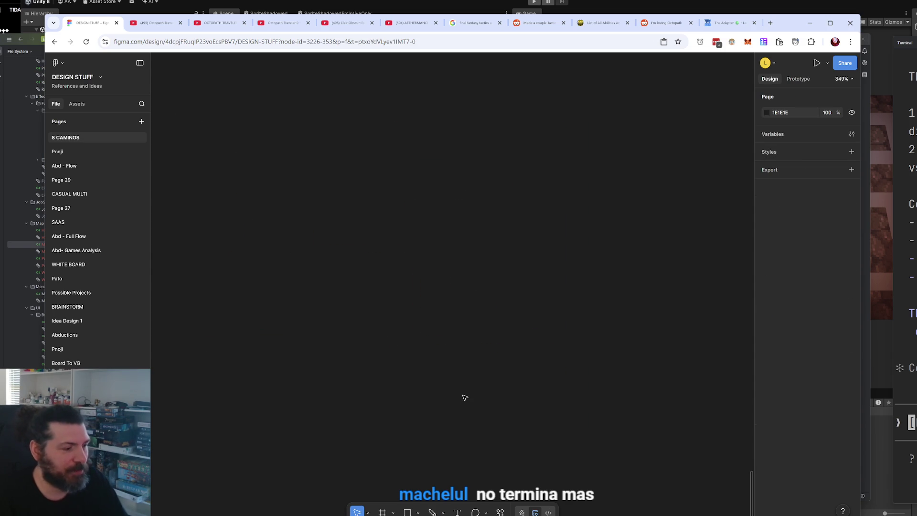
Pencil a red stick-figure hero with pointed ears, raised sword, legs, and a starburst at upper right
left_click(432, 511)
mouse_move(283, 194)
left_mouse_down()
mouse_move(298, 241)
mouse_move(291, 161)
mouse_move(274, 181)
left_mouse_up()
left_click_drag(340, 265, 341, 325)
mouse_move(258, 262)
left_mouse_down()
mouse_move(348, 314)
mouse_move(449, 281)
left_mouse_up()
left_click_drag(285, 195, 302, 234)
left_click_drag(370, 188, 361, 231)
mouse_move(438, 316)
left_mouse_down()
mouse_move(463, 266)
mouse_move(449, 296)
left_mouse_up()
mouse_move(449, 257)
left_mouse_down()
mouse_move(473, 156)
mouse_move(453, 264)
left_mouse_up()
mouse_move(337, 326)
left_mouse_down()
mouse_move(344, 402)
mouse_move(247, 460)
left_mouse_up()
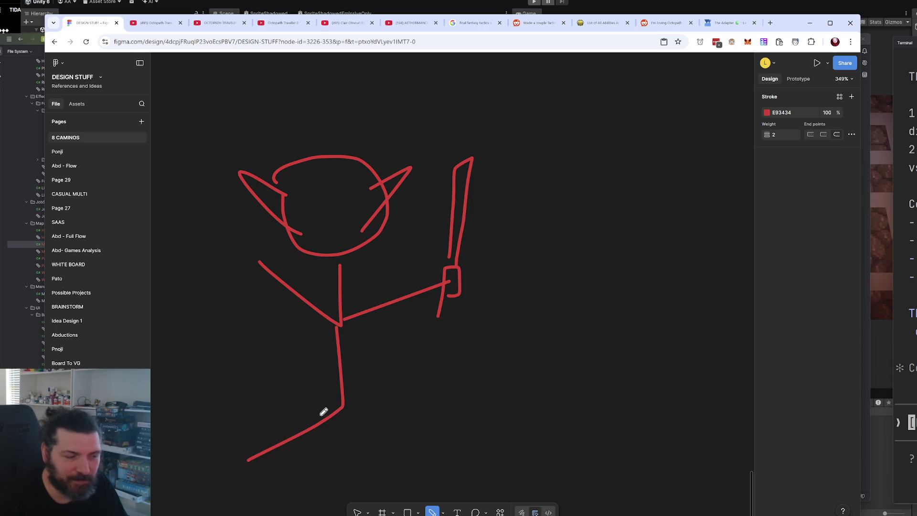
left_click_drag(337, 410, 415, 463)
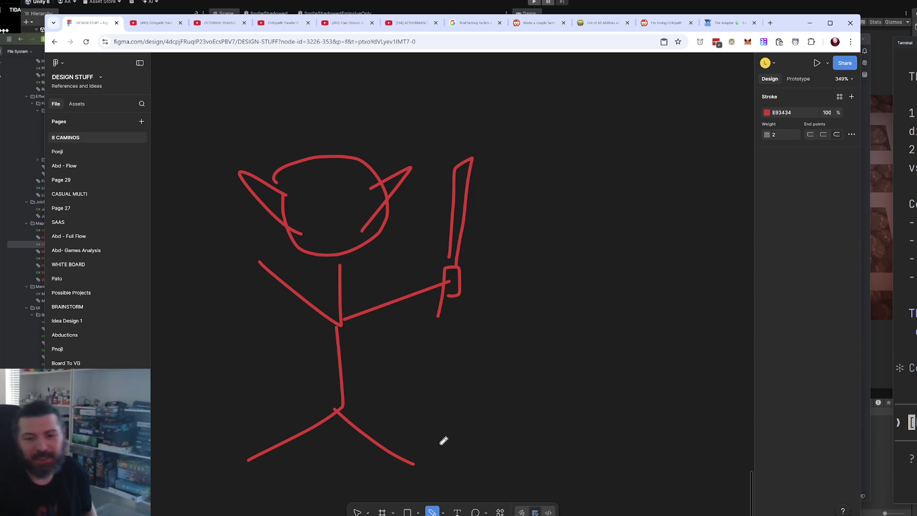
mouse_move(570, 118)
left_mouse_down()
mouse_move(574, 132)
mouse_move(579, 113)
left_mouse_up()
mouse_move(556, 78)
left_mouse_down()
mouse_move(581, 103)
mouse_move(596, 93)
mouse_move(609, 132)
mouse_move(534, 135)
left_mouse_up()
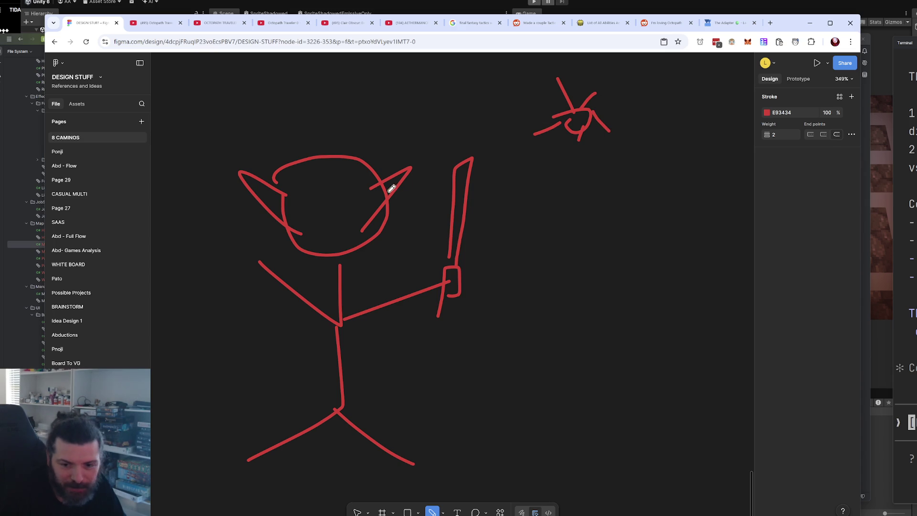
Add light beams from the starburst toward the sword and a hook on the hilt
left_click(461, 177)
mouse_move(555, 137)
left_mouse_down()
mouse_move(480, 182)
mouse_move(455, 159)
left_mouse_up()
mouse_move(467, 115)
left_mouse_down()
mouse_move(559, 121)
mouse_move(414, 112)
left_mouse_up()
left_click_drag(554, 144, 525, 207)
left_click_drag(592, 142, 530, 265)
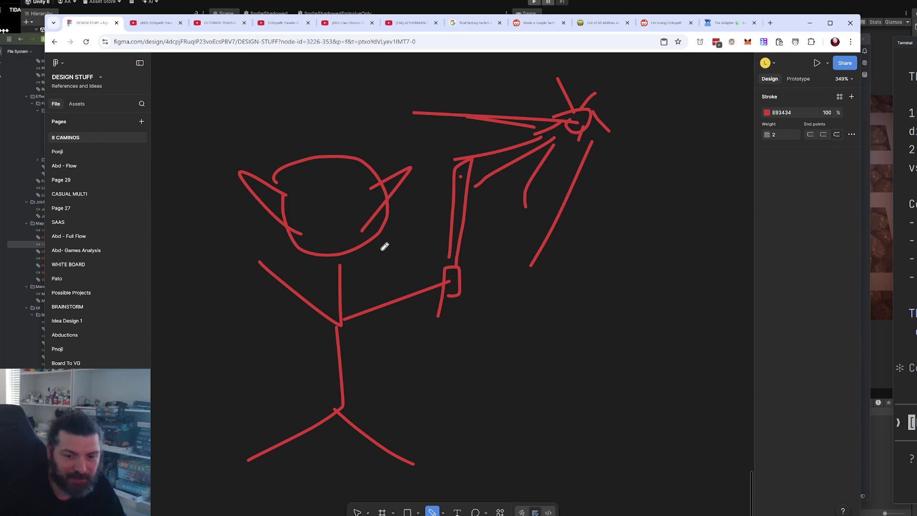
scroll(456, 184, "up", 2)
left_click_drag(460, 228, 452, 235)
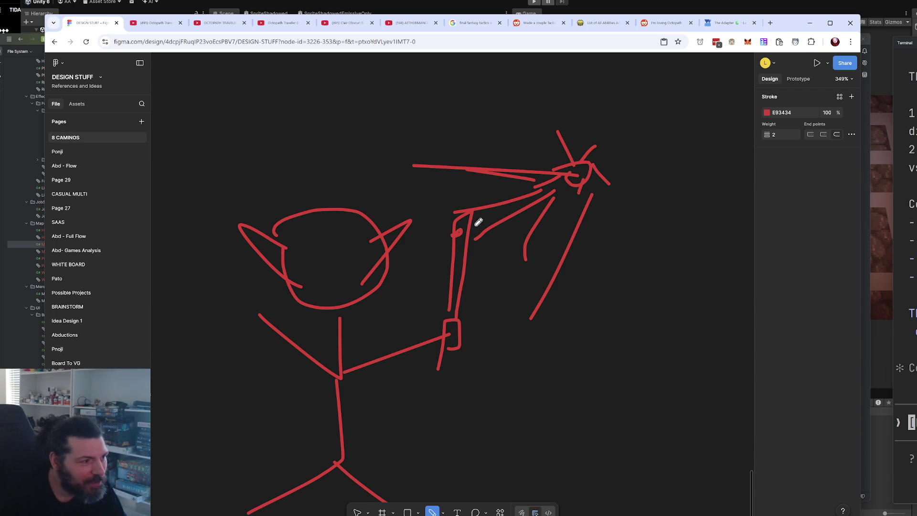
Frame the sword, head and body with rough red boxes, undoing a stray loop
scroll(477, 239, "down", 1)
mouse_move(482, 125)
left_mouse_down()
mouse_move(264, 458)
mouse_move(348, 154)
mouse_move(322, 170)
left_mouse_up()
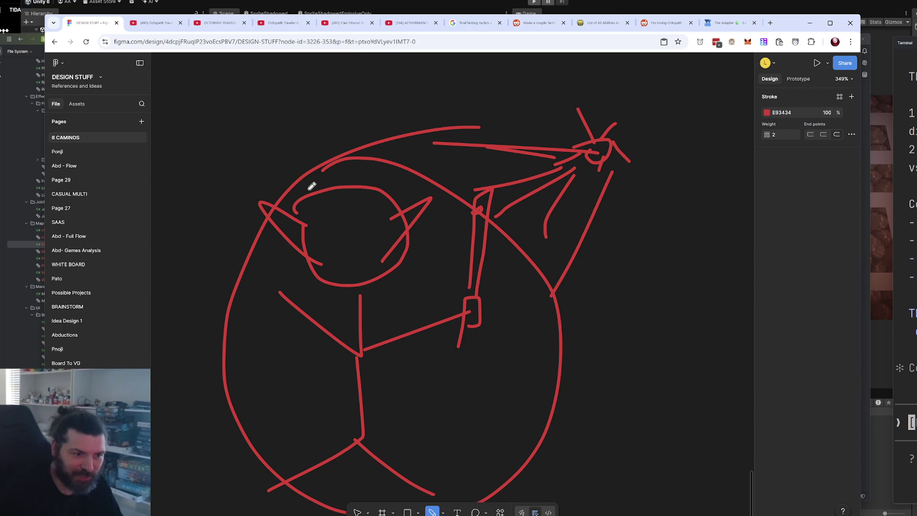
key("ctrl+z")
key("ctrl+z")
key("ctrl+z")
key("ctrl+z")
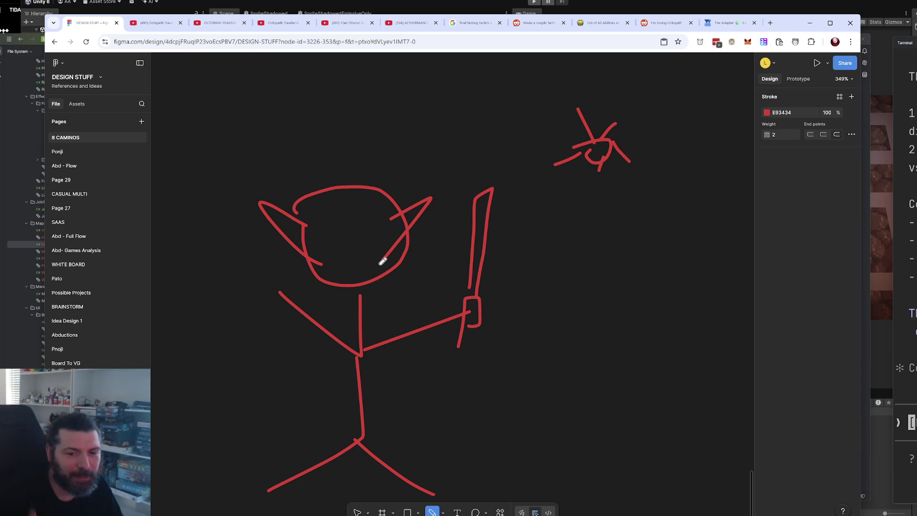
scroll(401, 310, "down", 2)
mouse_move(481, 168)
left_mouse_down()
mouse_move(478, 305)
mouse_move(508, 164)
mouse_move(531, 259)
mouse_move(484, 310)
left_mouse_up()
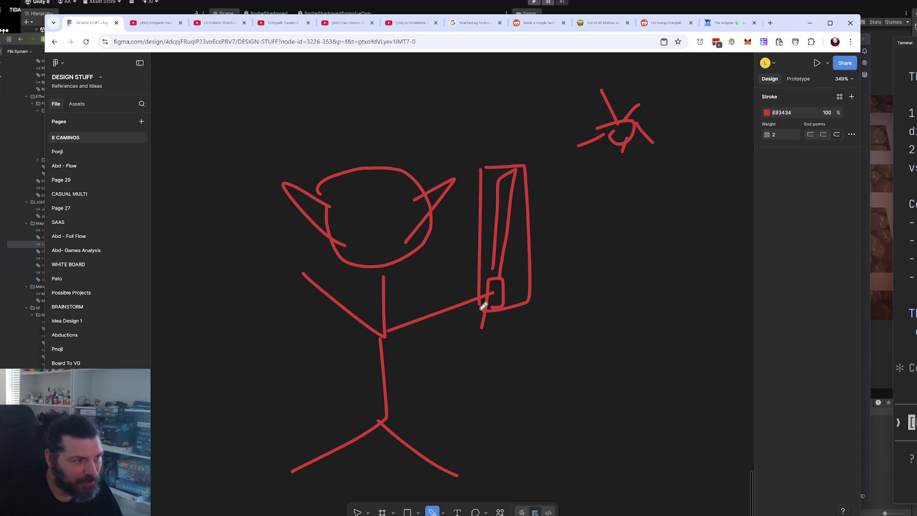
mouse_move(289, 155)
left_mouse_down()
mouse_move(448, 149)
mouse_move(392, 262)
mouse_move(311, 159)
left_mouse_up()
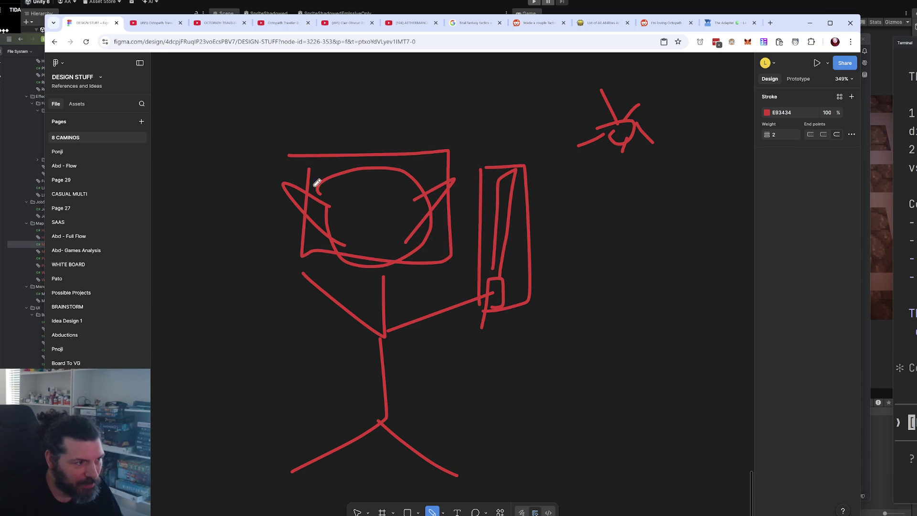
scroll(344, 260, "down", 2)
mouse_move(285, 235)
left_mouse_down()
mouse_move(283, 314)
mouse_move(528, 438)
mouse_move(481, 253)
mouse_move(278, 231)
left_mouse_up()
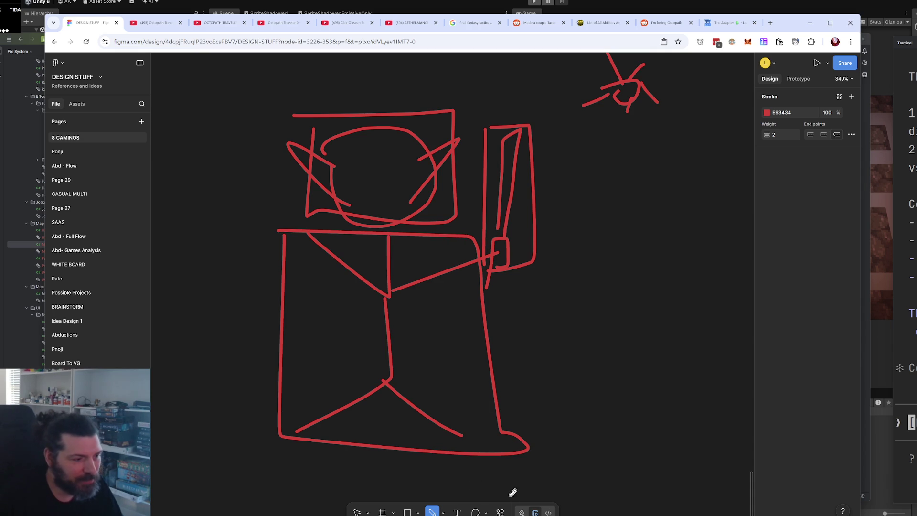
left_click(766, 113)
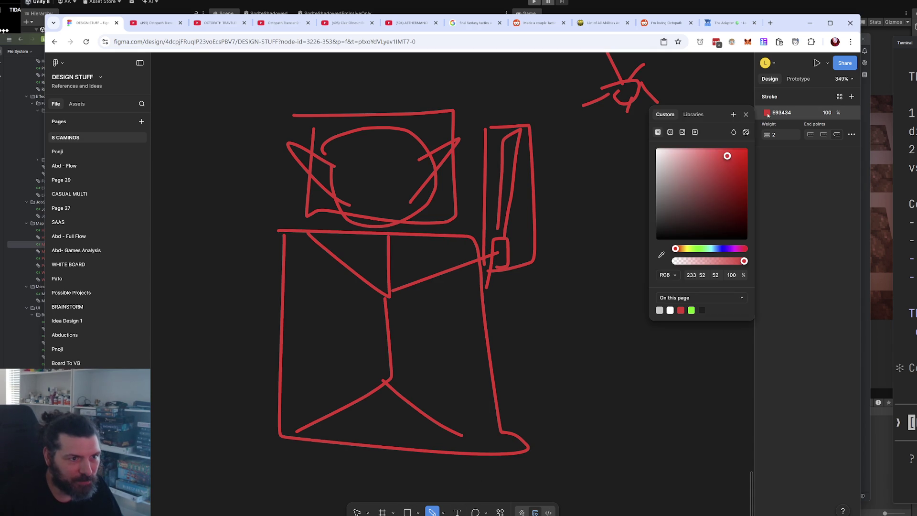
Set the stroke to blue 34B0E9 and trace the head, torso, legs and sword
left_click_drag(720, 249, 713, 249)
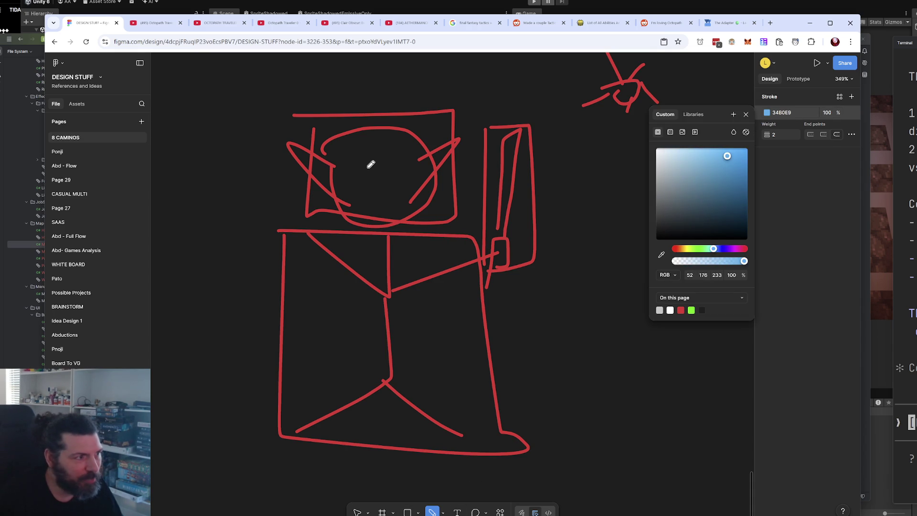
mouse_move(419, 140)
left_mouse_down()
mouse_move(451, 182)
mouse_move(450, 142)
left_mouse_up()
mouse_move(296, 142)
left_mouse_down()
mouse_move(340, 193)
mouse_move(307, 192)
left_mouse_up()
mouse_move(333, 133)
left_mouse_down()
mouse_move(427, 130)
mouse_move(435, 219)
mouse_move(340, 152)
left_mouse_up()
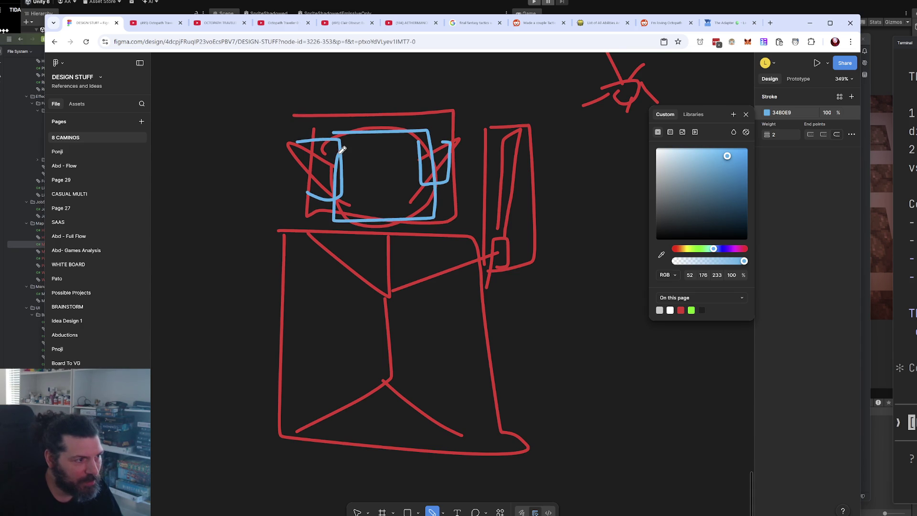
mouse_move(285, 287)
left_mouse_down()
mouse_move(371, 295)
mouse_move(381, 235)
mouse_move(393, 299)
mouse_move(420, 233)
left_mouse_up()
mouse_move(382, 296)
left_mouse_down()
mouse_move(492, 306)
mouse_move(358, 377)
mouse_move(403, 318)
left_mouse_up()
mouse_move(270, 420)
left_mouse_down()
mouse_move(394, 400)
mouse_move(286, 428)
left_mouse_up()
mouse_move(398, 385)
left_mouse_down()
mouse_move(377, 415)
mouse_move(442, 456)
mouse_move(436, 389)
mouse_move(382, 368)
left_mouse_up()
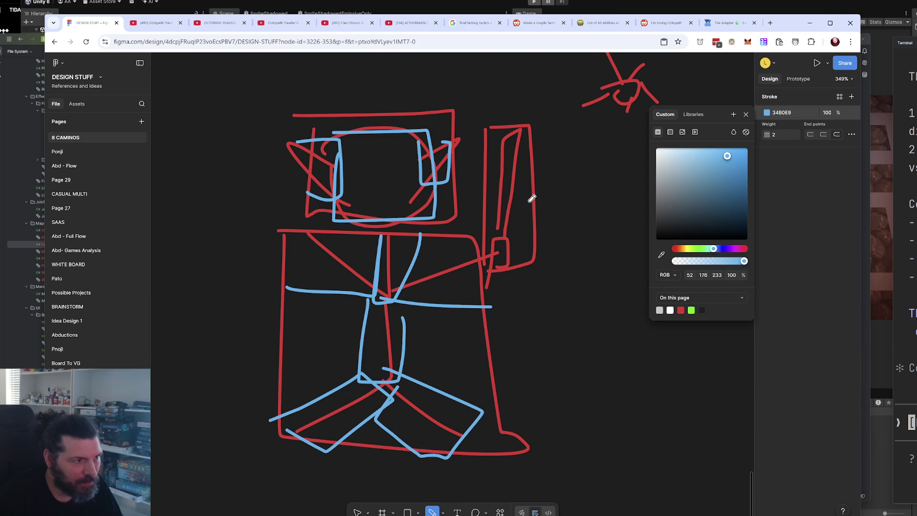
mouse_move(487, 232)
left_mouse_down()
mouse_move(513, 271)
mouse_move(485, 265)
left_mouse_up()
mouse_move(494, 215)
left_mouse_down()
mouse_move(506, 122)
mouse_move(529, 223)
mouse_move(487, 230)
left_mouse_up()
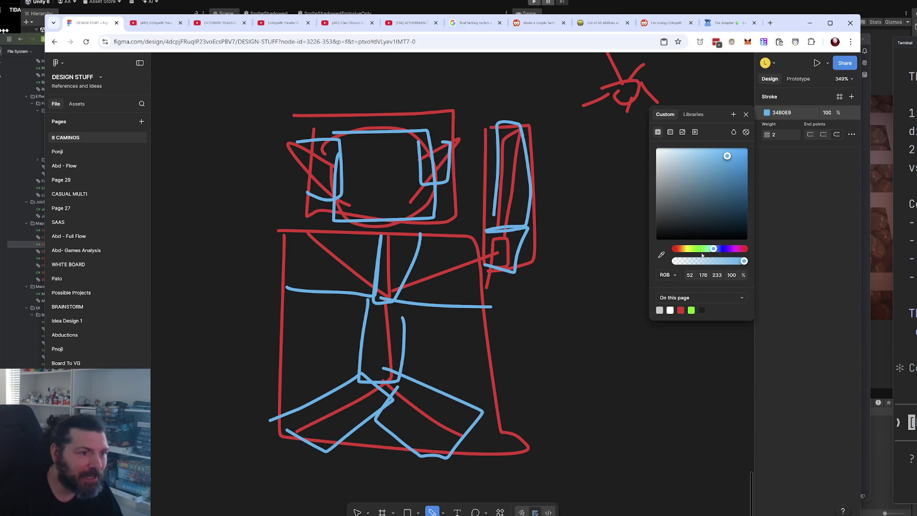
Switch the stroke to olive 65741E and draw two horizontal lines across the head
left_click(700, 249)
left_click_drag(695, 245, 688, 248)
left_click(724, 197)
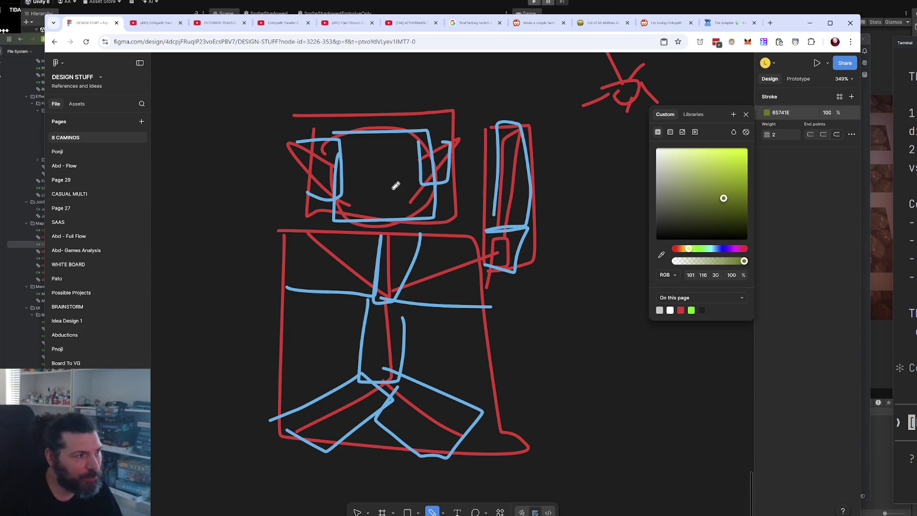
mouse_move(355, 158)
left_mouse_down()
mouse_move(409, 174)
mouse_move(394, 160)
left_mouse_up()
mouse_move(347, 136)
left_mouse_down()
mouse_move(384, 214)
mouse_move(345, 206)
left_mouse_up()
key("ctrl+z")
key("ctrl+z")
key("ctrl+z")
left_click_drag(341, 163, 425, 162)
left_click_drag(337, 197, 441, 194)
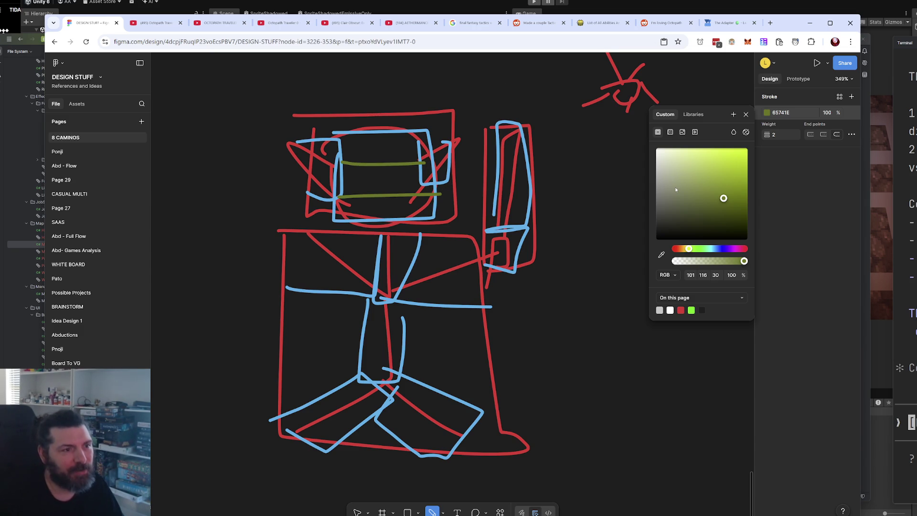
Close the colour options and try two more green head strokes, undoing both
left_click(800, 165)
scroll(647, 182, "up", 2)
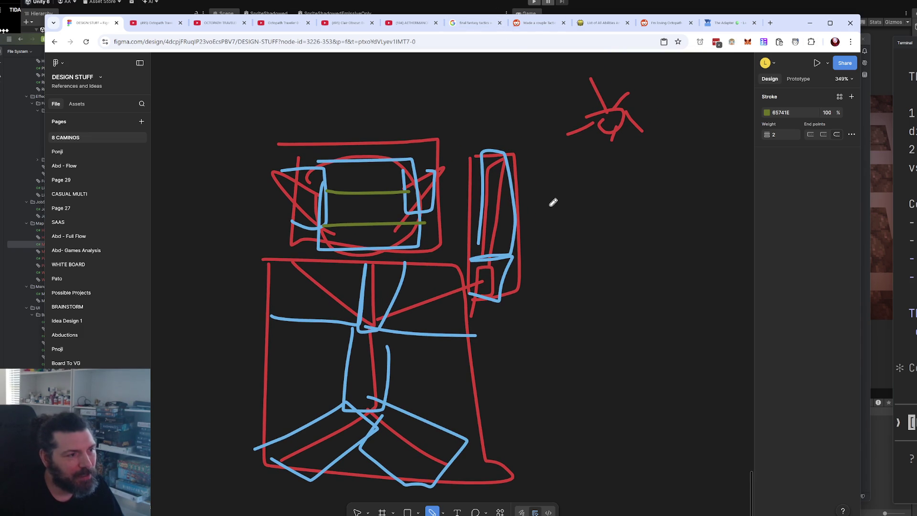
left_click_drag(420, 94, 387, 146)
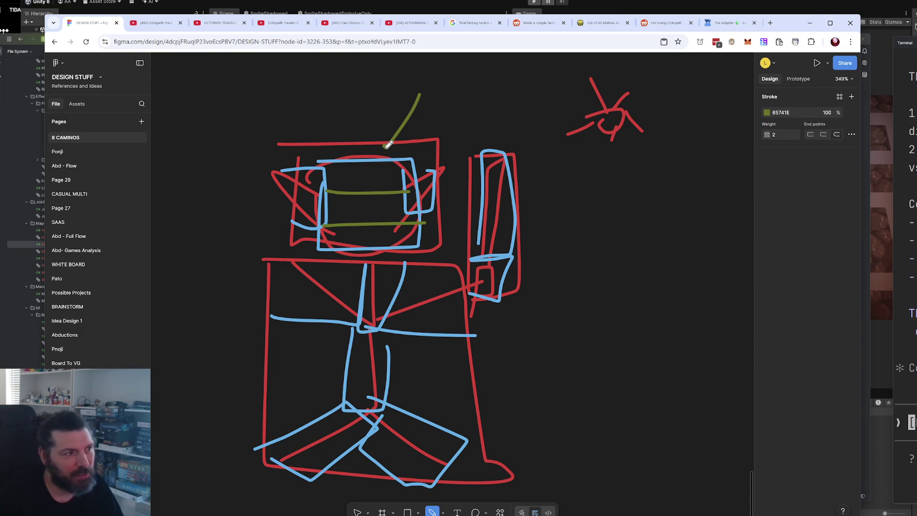
key("ctrl+z")
left_click_drag(337, 123, 342, 185)
key("ctrl+z")
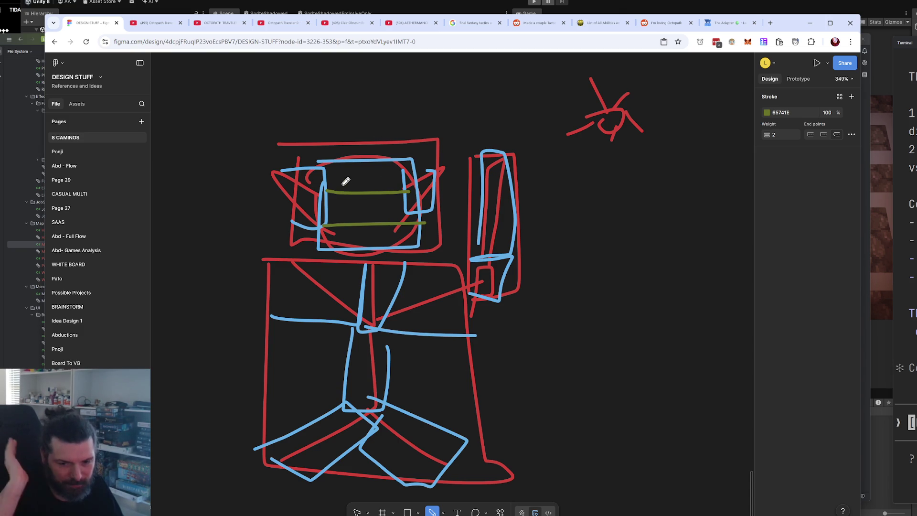
scroll(467, 261, "down", 1)
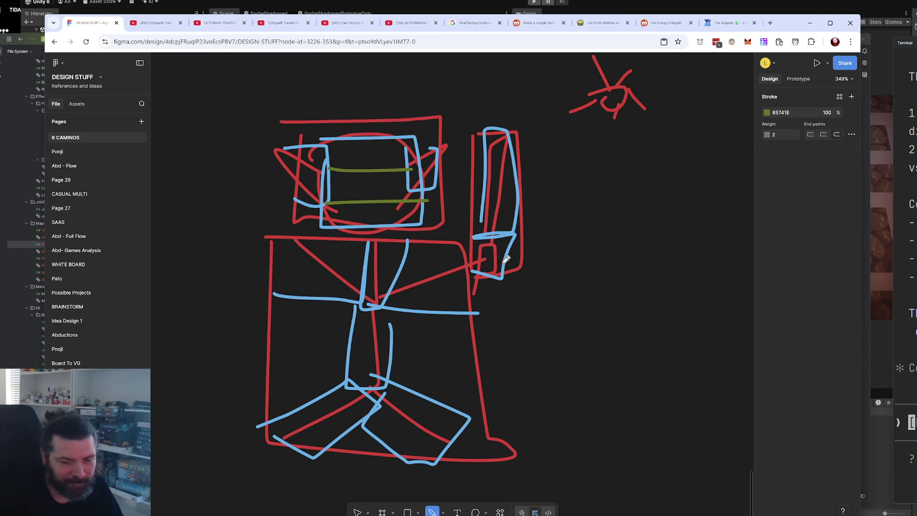
Inspect the hero on the maze path in Unity's Scene view, then return to GetClosestCell's empty loop in Rider
key("alt+Tab")
scroll(446, 216, "down", 3)
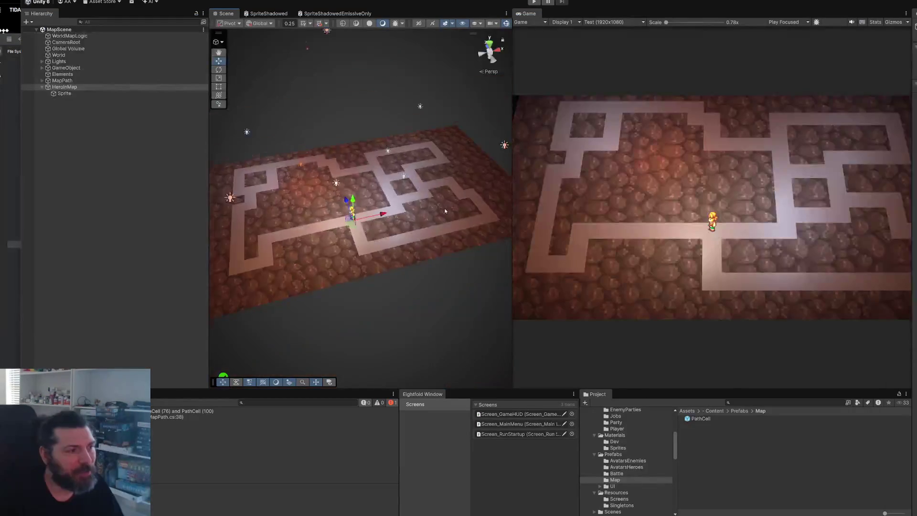
scroll(384, 262, "down", 2)
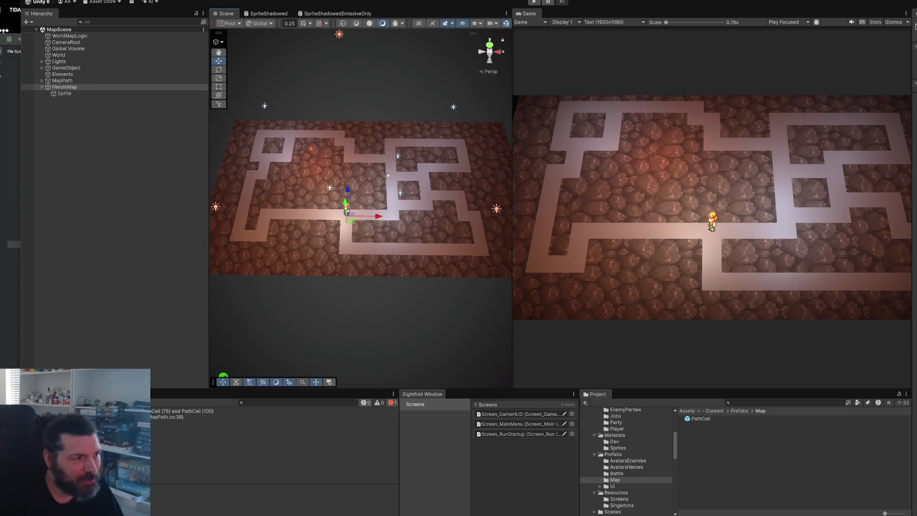
left_click_drag(371, 176, 309, 202)
scroll(317, 226, "up", 5)
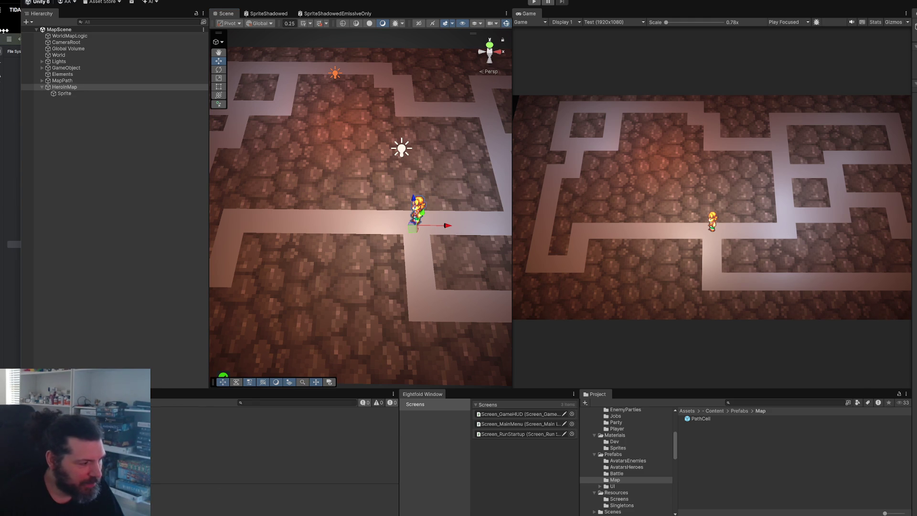
key("alt+Tab")
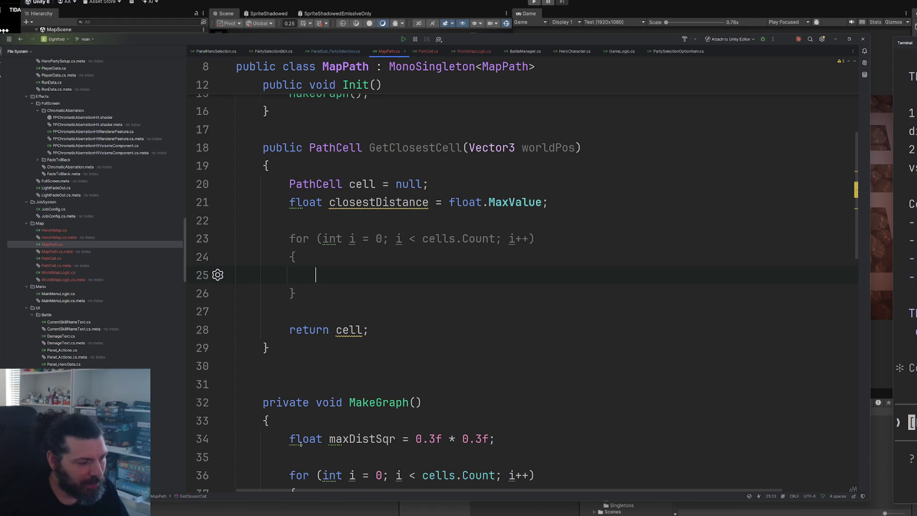
left_click(353, 280)
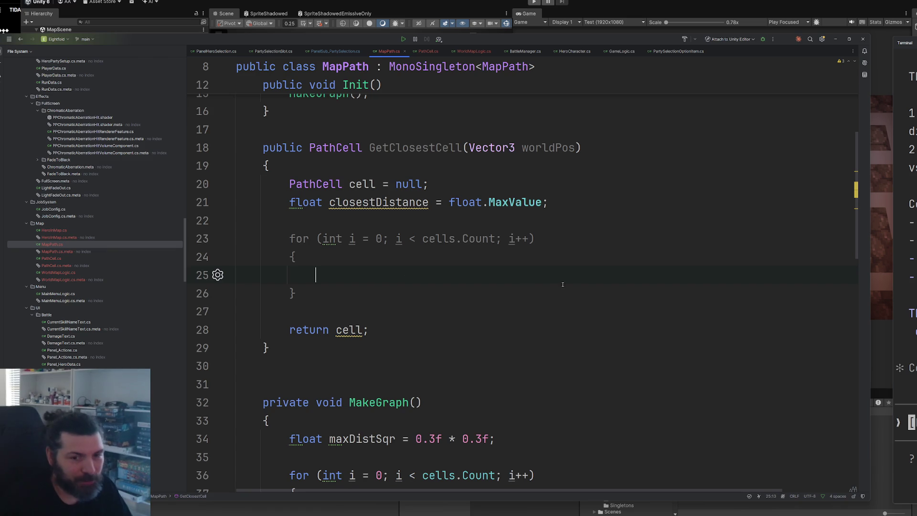
Copy MakeGraph's 'float distSqr = (pos - otherPos).sqrMagnitude;' line and return to GetClosestCell's loop body
scroll(496, 246, "down", 1, "ctrl")
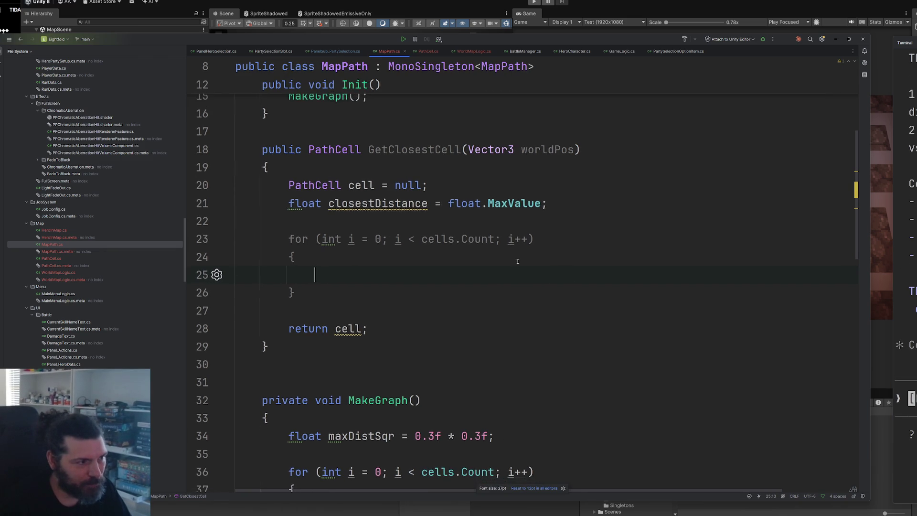
double_click(399, 205)
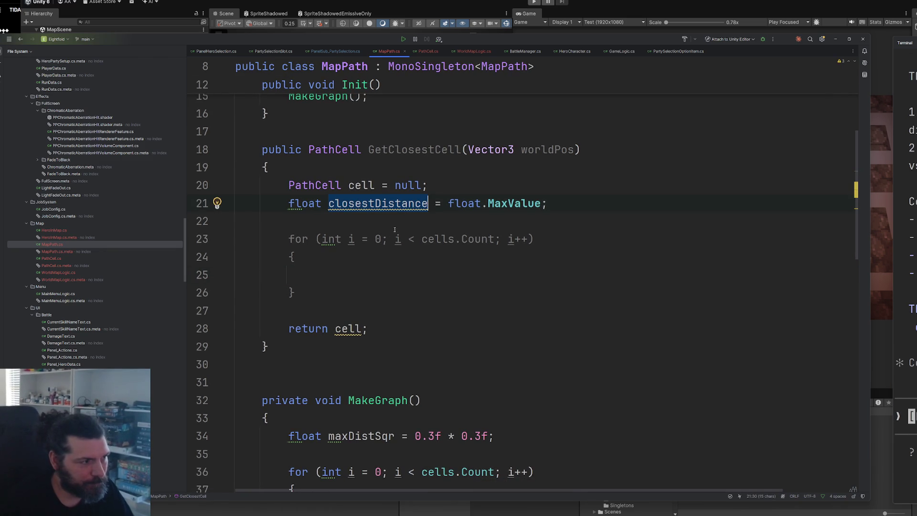
left_click(367, 276)
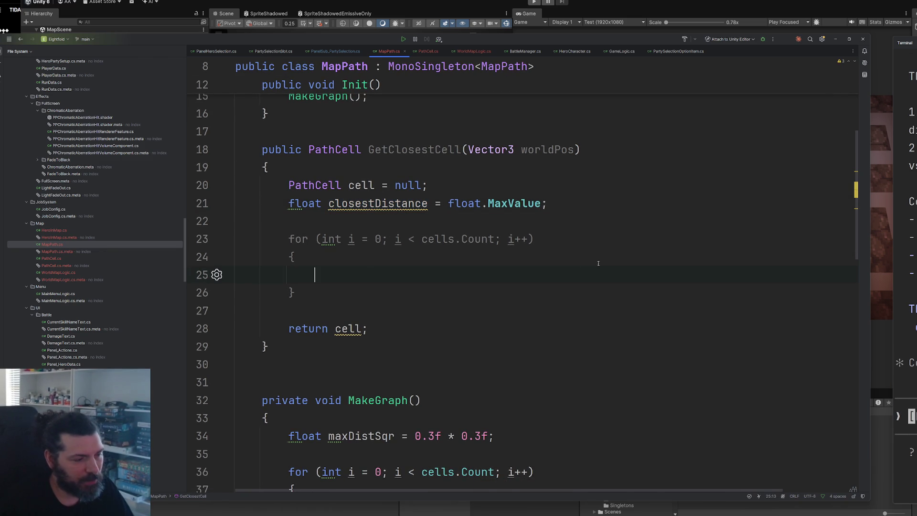
scroll(566, 296, "down", 4)
scroll(566, 297, "down", 4)
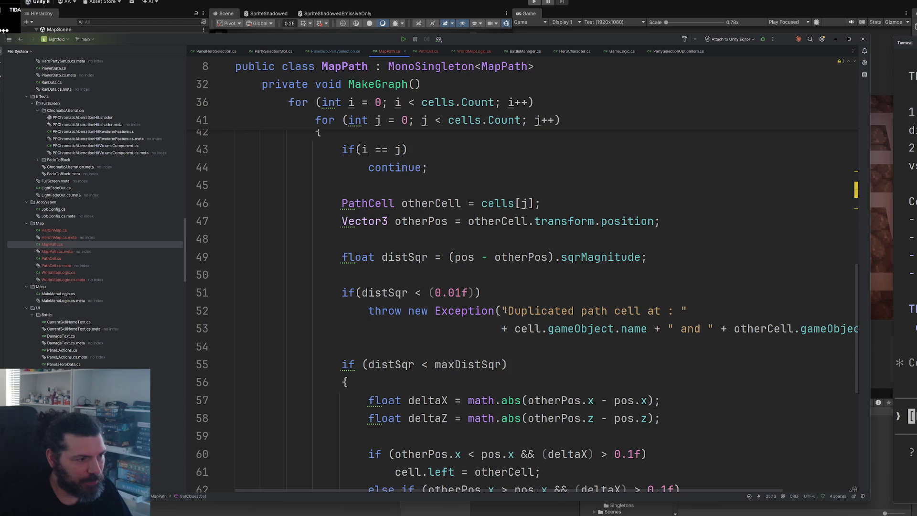
scroll(518, 312, "up", 3)
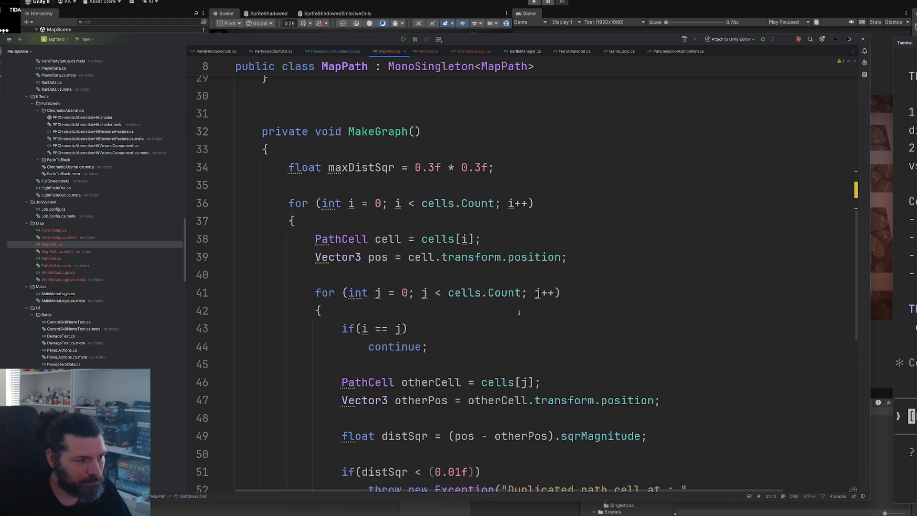
scroll(518, 311, "down", 2)
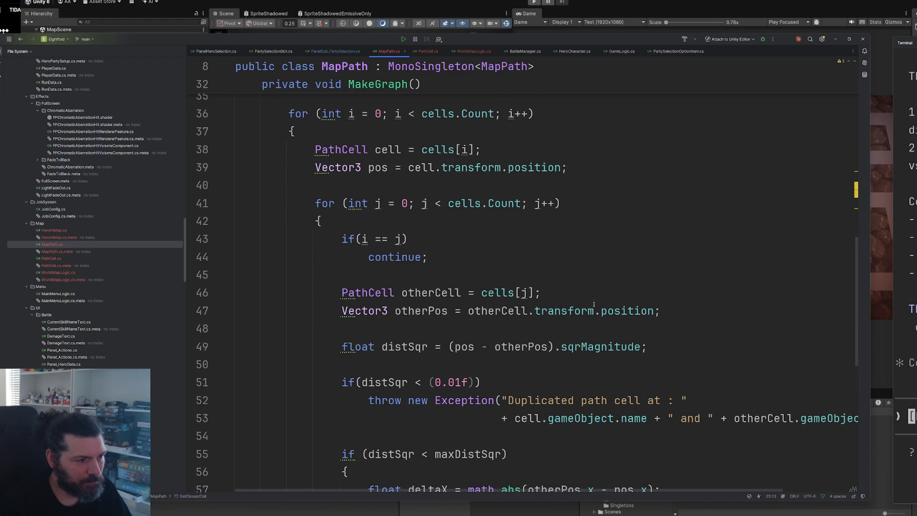
left_click_drag(650, 346, 341, 346)
key("ctrl+c")
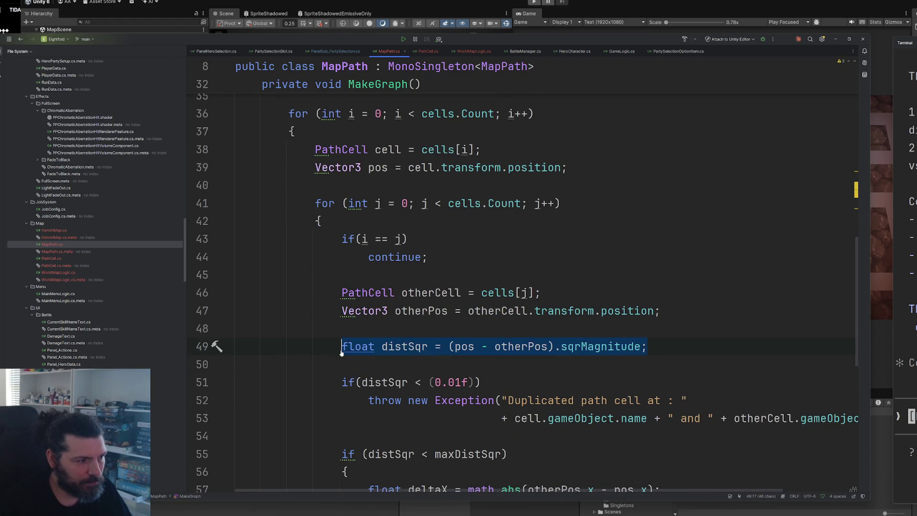
scroll(464, 331, "up", 7)
left_click(387, 276)
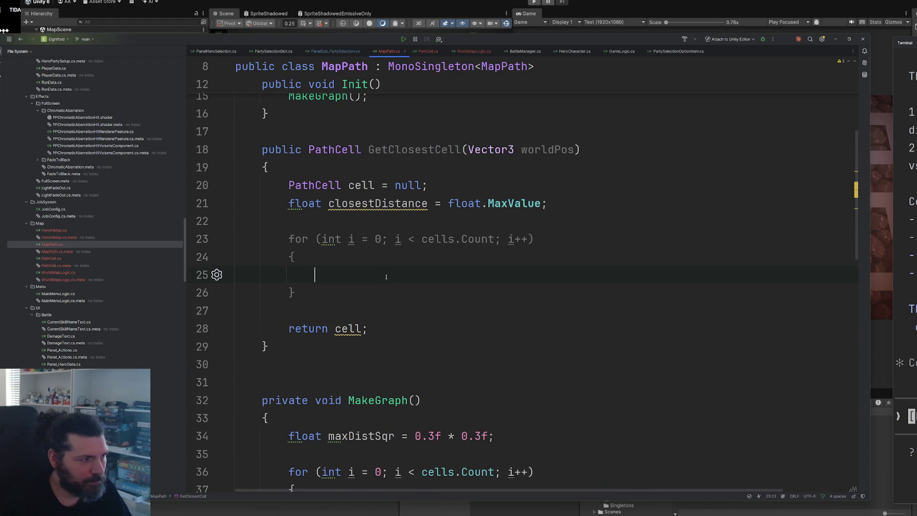
Paste the distSqr line into the loop, computed from cells[i].transform.position minus worldPos
key("ctrl+v")
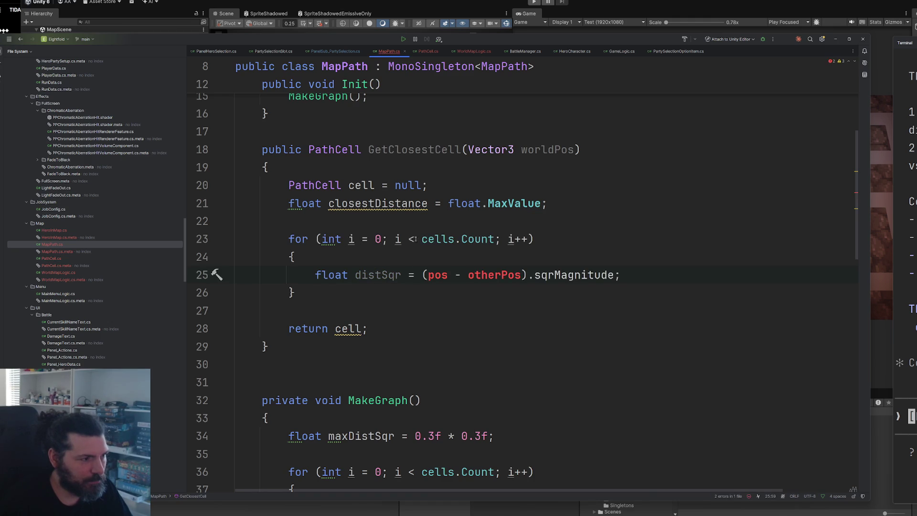
double_click(440, 239)
left_click_drag(525, 275, 432, 276)
double_click(438, 275)
type("cells[i")
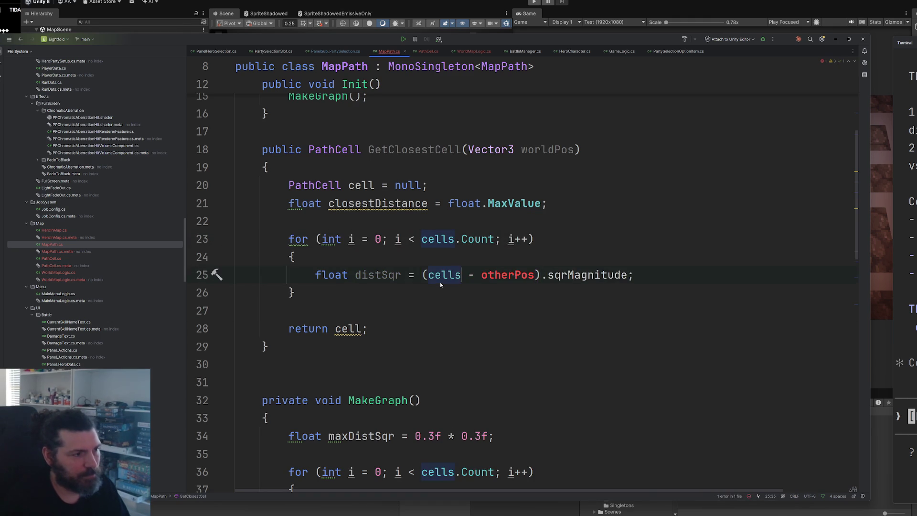
type("].")
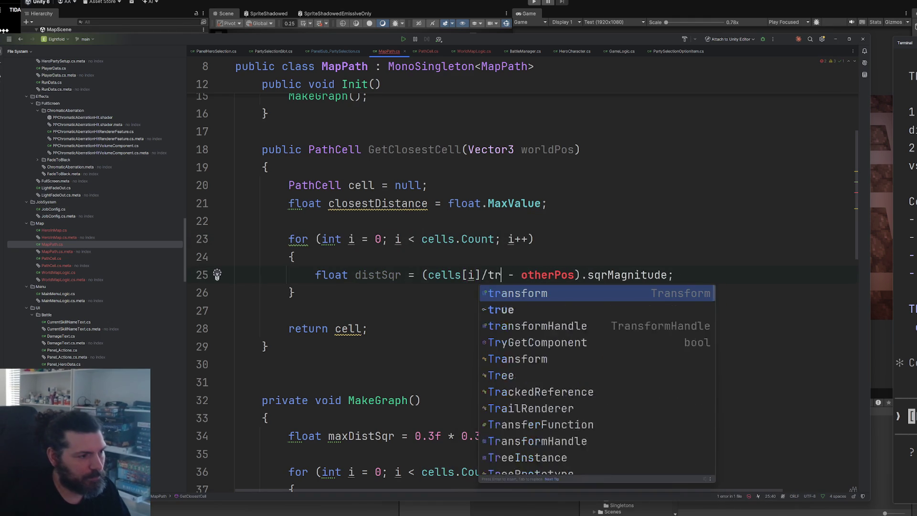
key("Escape")
type("transform.position")
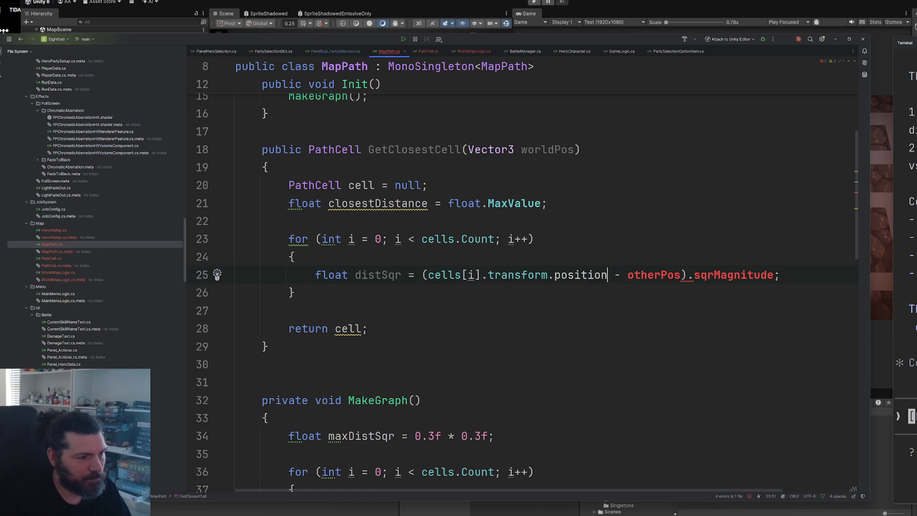
left_click(627, 275)
key("ctrl+Delete")
type("wo")
key("Return")
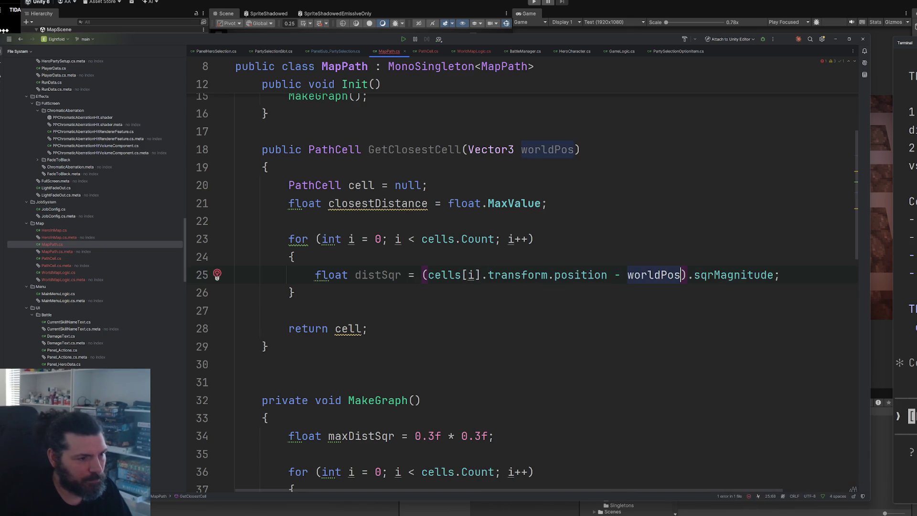
scroll(411, 284, "down", 1)
scroll(411, 284, "down", 1)
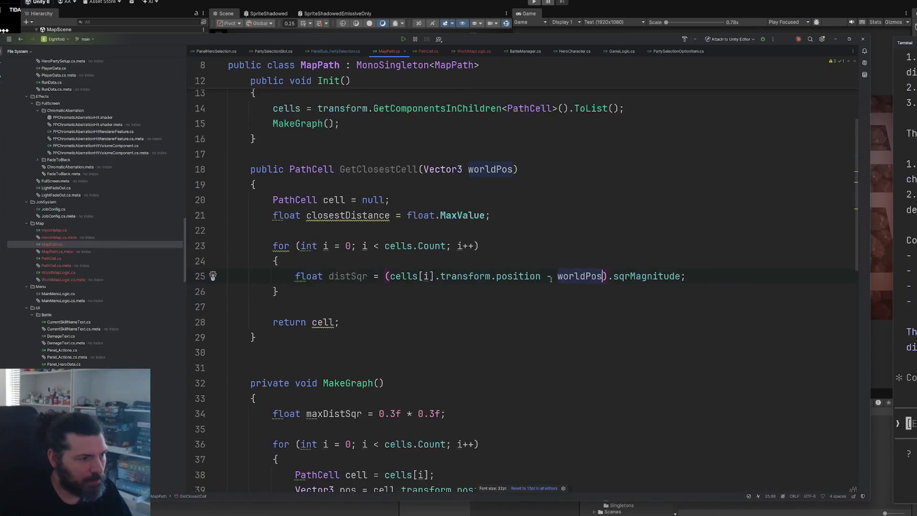
Add an if (distSqr < closestDistance) block that updates closestDistance and sets cell to cells[i]
left_click(697, 278)
key("Return")
type("if(s")
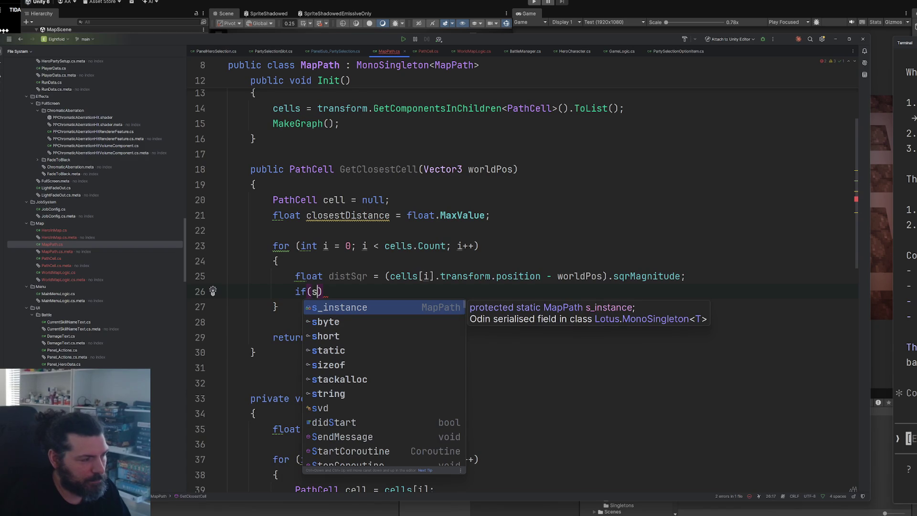
key("BackSpace")
type("distSqr < closestDistance")
key("Return")
type("{")
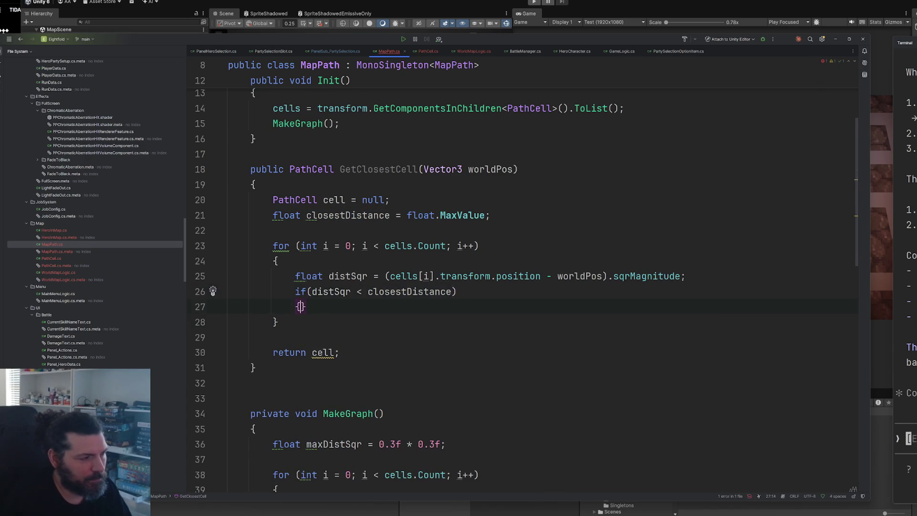
key("Return")
key("Tab")
type(";")
key("Return")
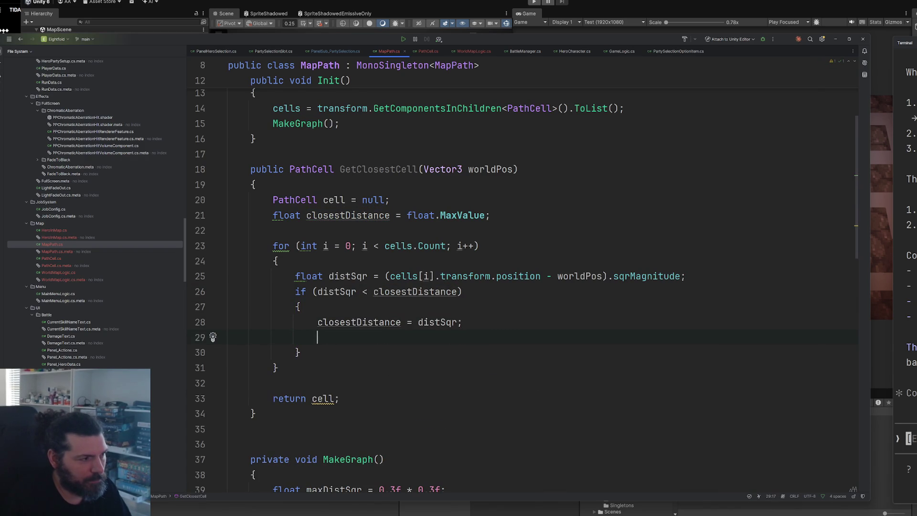
type("c")
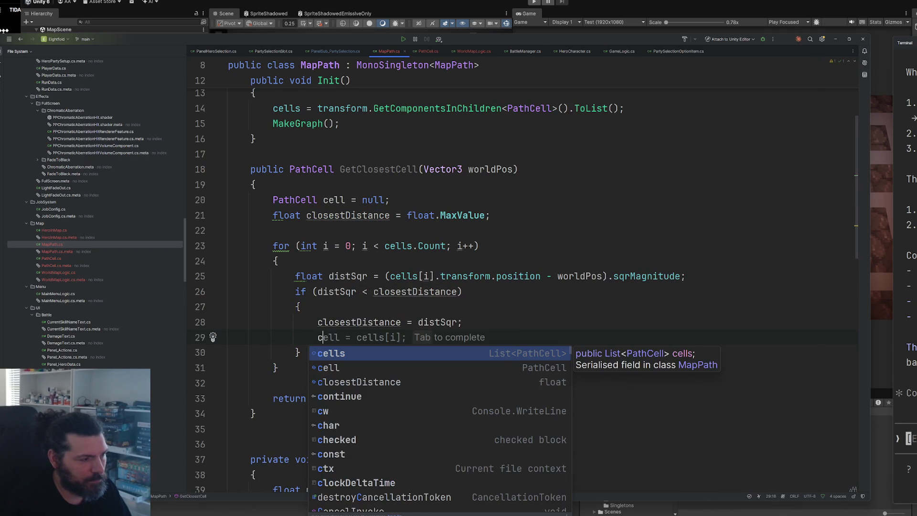
key("Down")
key("Return")
key("Tab")
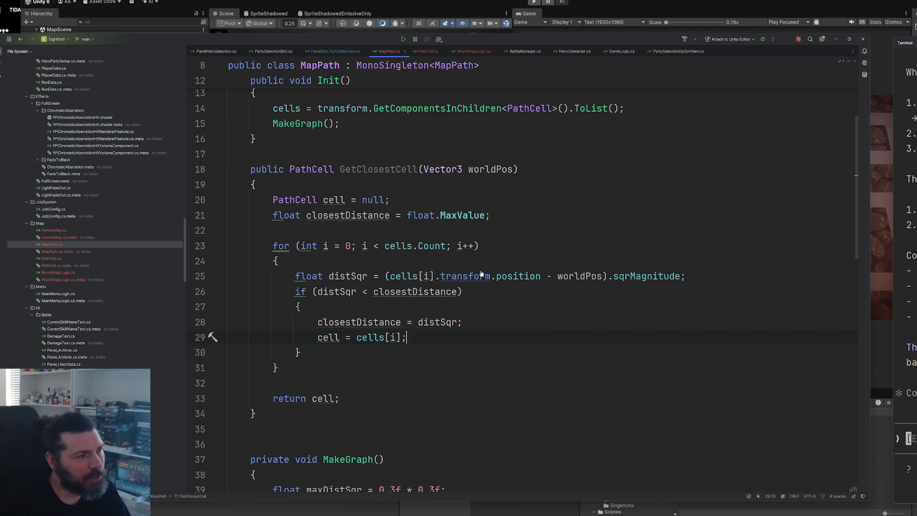
scroll(506, 278, "up", 2, "ctrl")
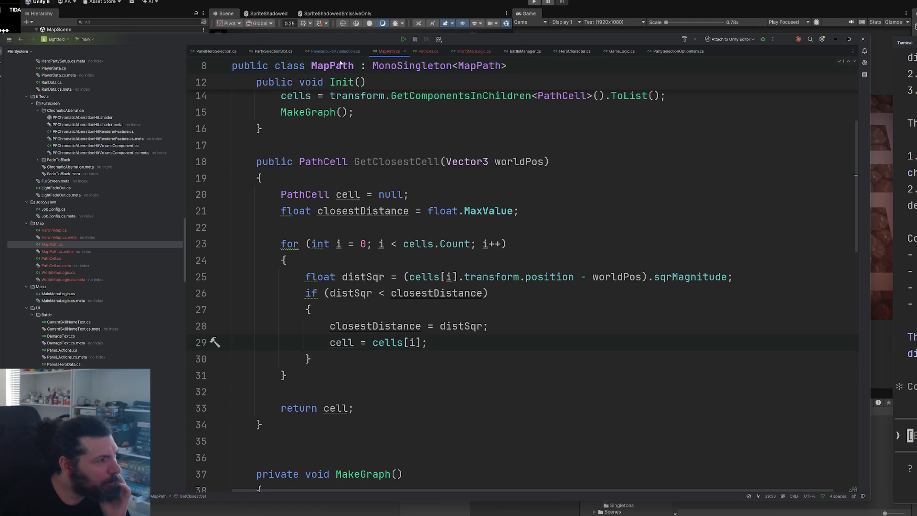
In HeroInMap.cs, change the base class from MonoBehaviour to MonoSingleton<HeroInMap>
double_click(69, 231)
scroll(510, 251, "up", 5, "ctrl")
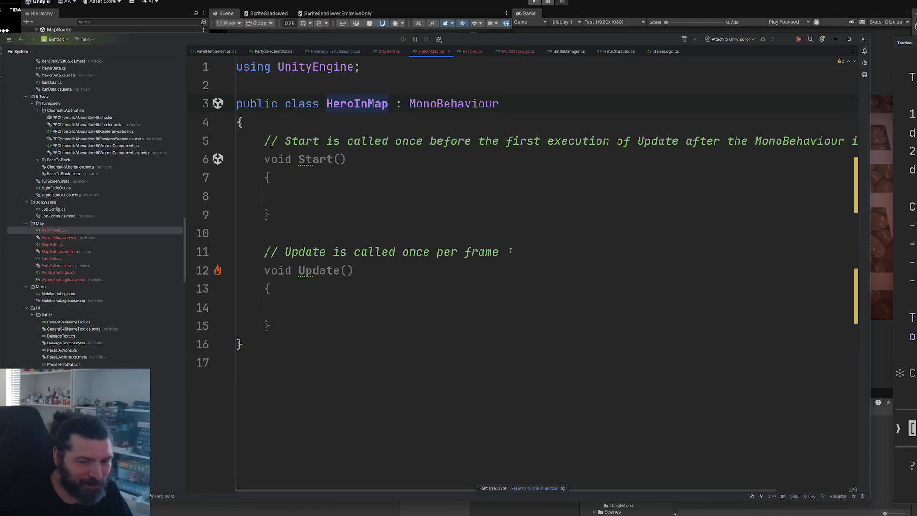
double_click(476, 104)
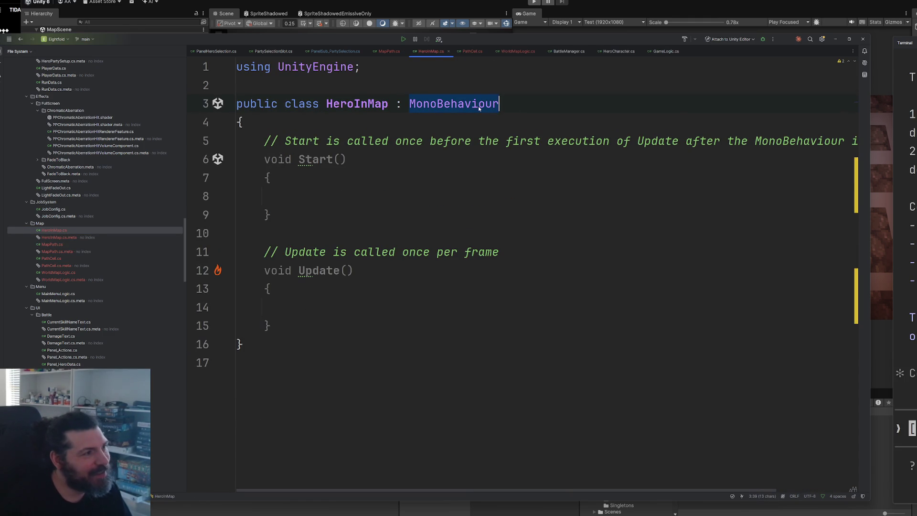
type("mono")
key("Return")
type("heroin")
key("Return")
Replace the Start and Update boilerplate with an empty public void Init() method
mouse_move(271, 343)
left_mouse_down()
mouse_move(260, 178)
mouse_move(270, 159)
left_mouse_up()
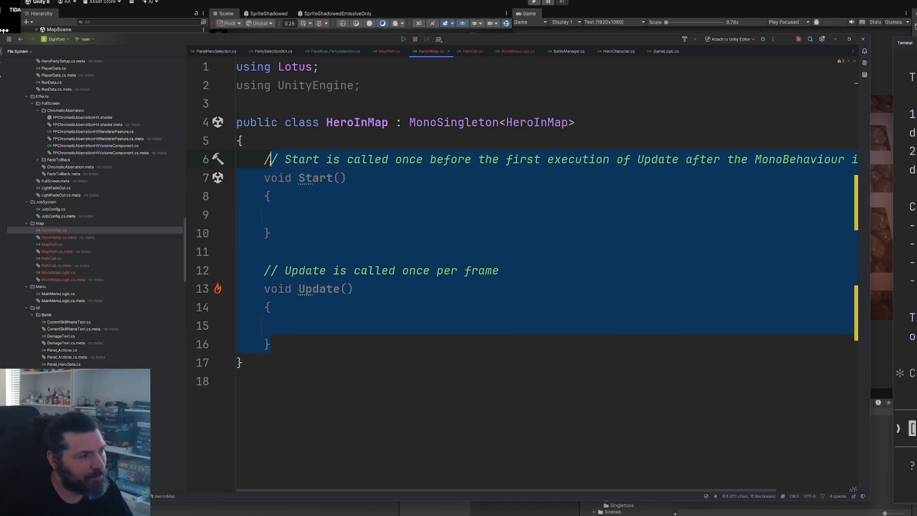
key("BackSpace")
type("public void Init(")
key("Return")
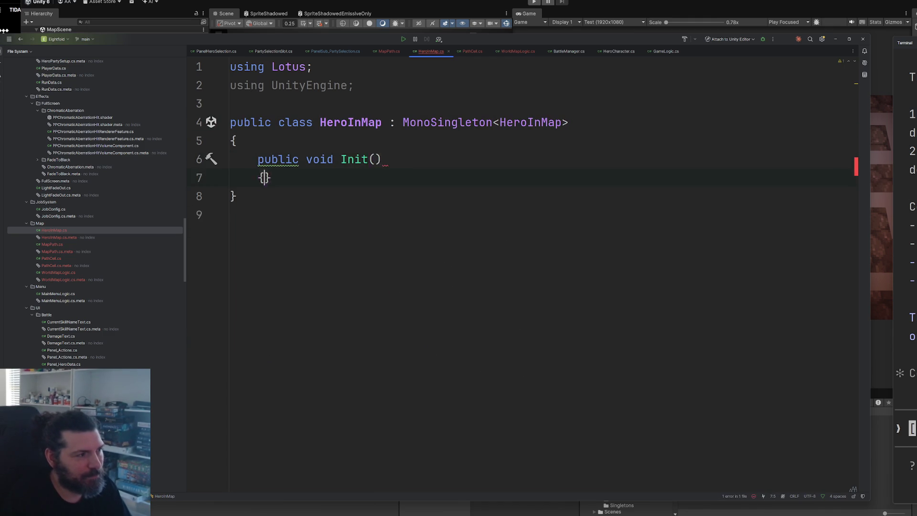
type("{")
key("Return")
Call HeroInMap.I.Init() in WorldMapLogic's Start, right after MapPath.I.Init()
left_click(72, 273)
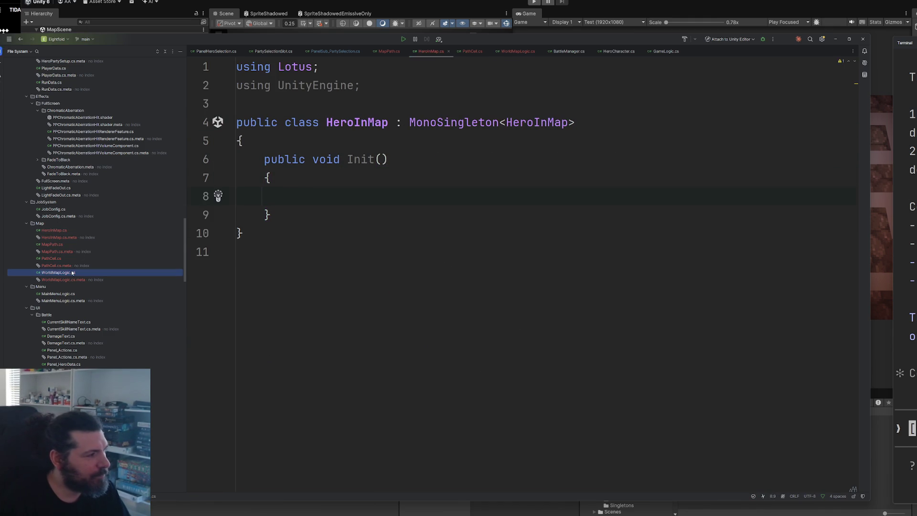
double_click(72, 272)
key("Return")
type("hero")
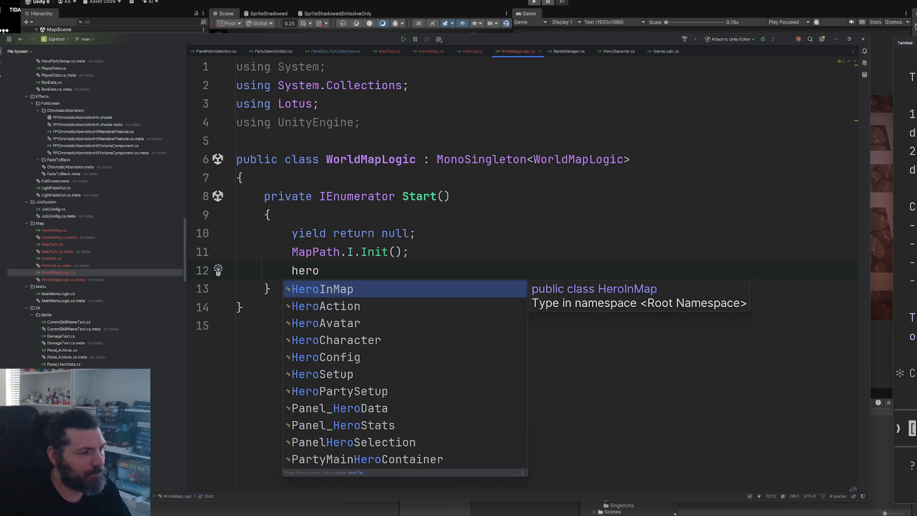
key("Return")
type(".in")
key("BackSpace")
key("BackSpace")
type("I.")
key("Tab")
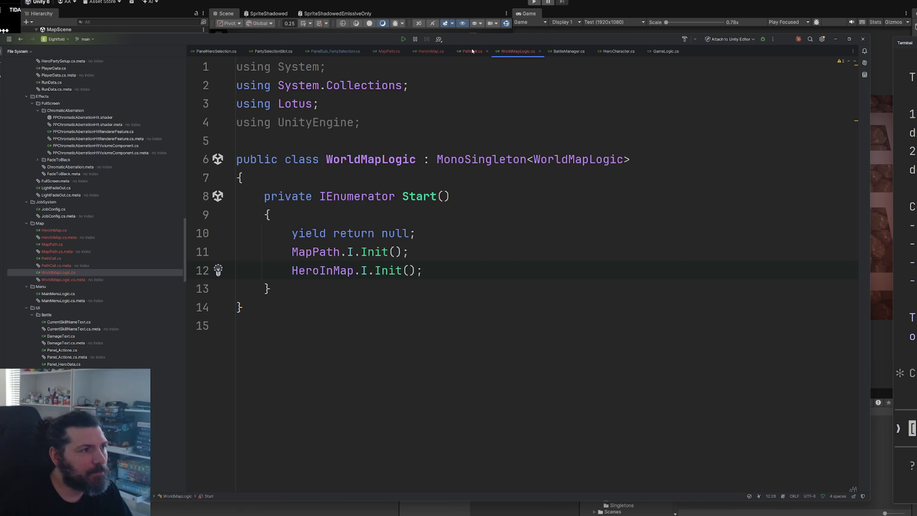
left_click(322, 271, "ctrl")
left_click(394, 197)
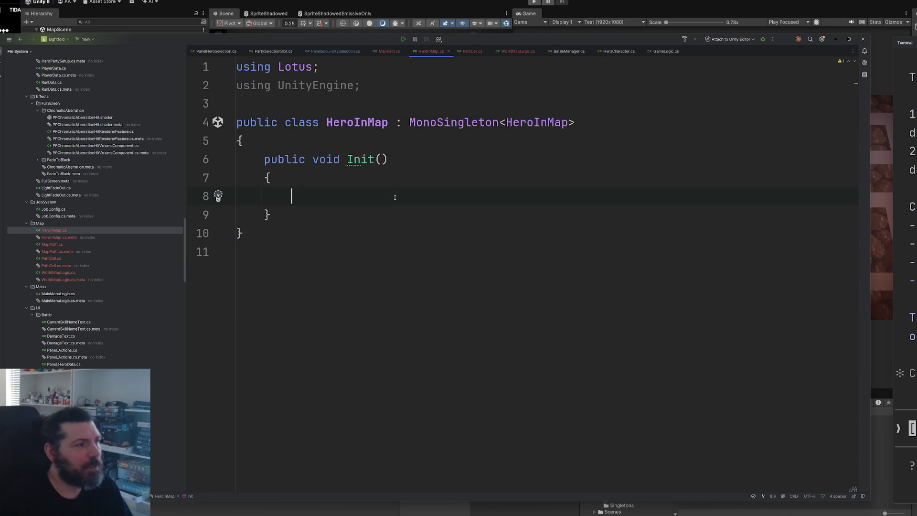
In Init, assign cell = MapPath.I.GetClosestCell(transform.position)
type("path")
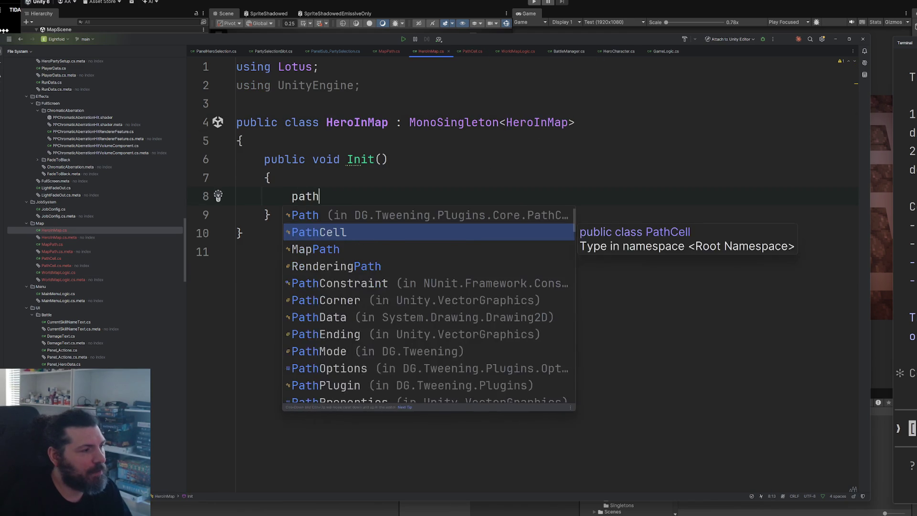
key("Return")
type("cell ")
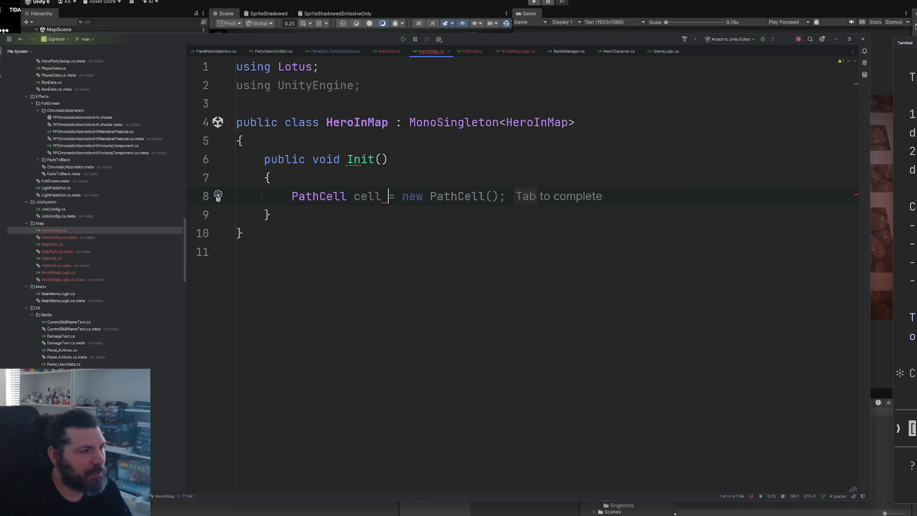
type("= mma")
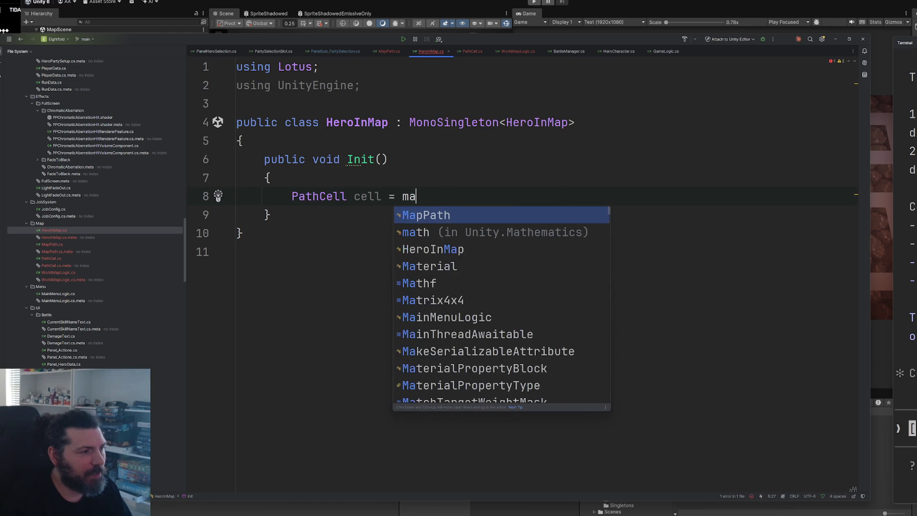
key("BackSpace")
key("BackSpace")
type("ap")
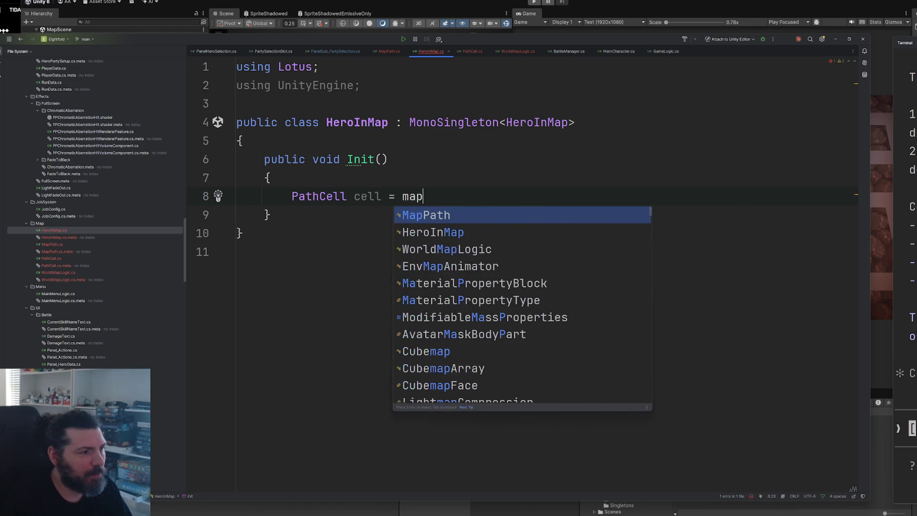
key("Return")
type(".I.")
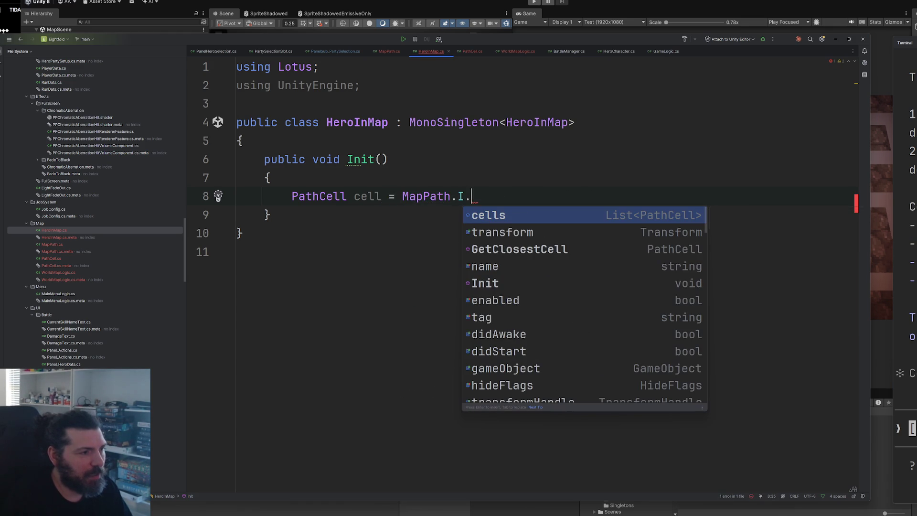
type("get")
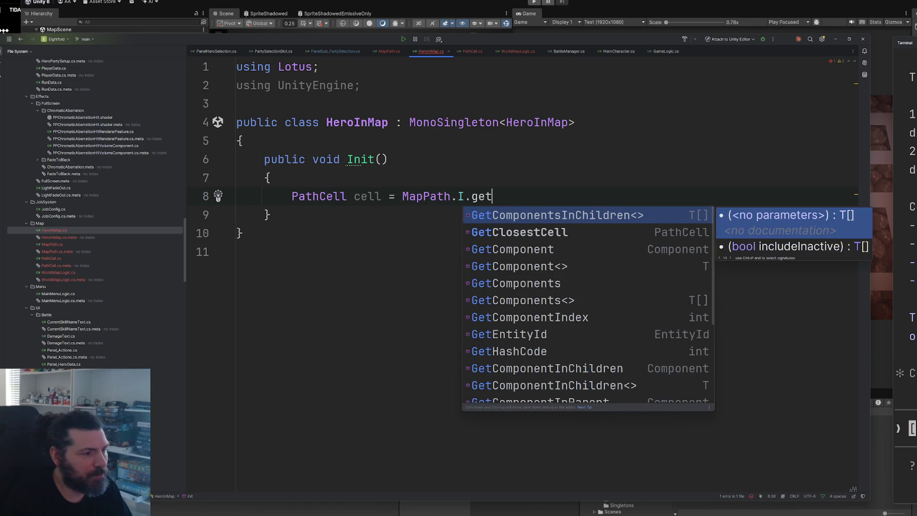
key("Down")
key("Return")
type("(")
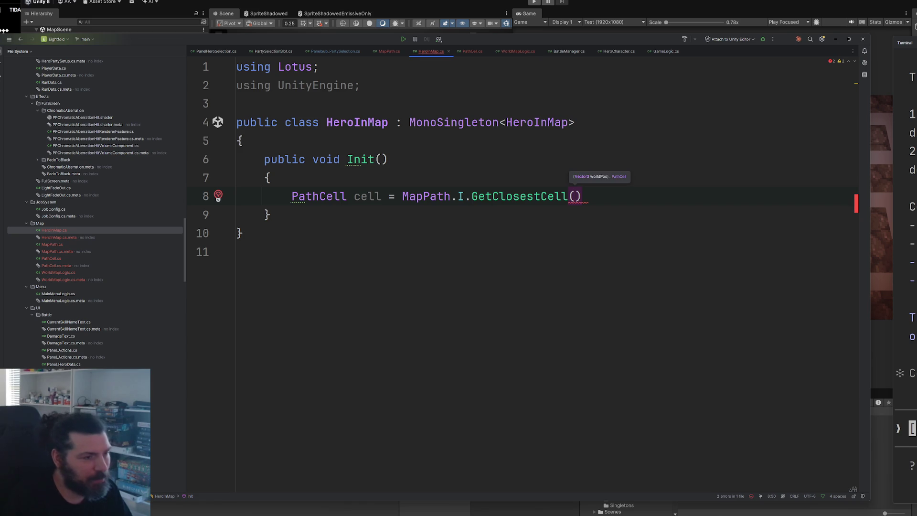
type("transform.position);")
left_click(237, 214)
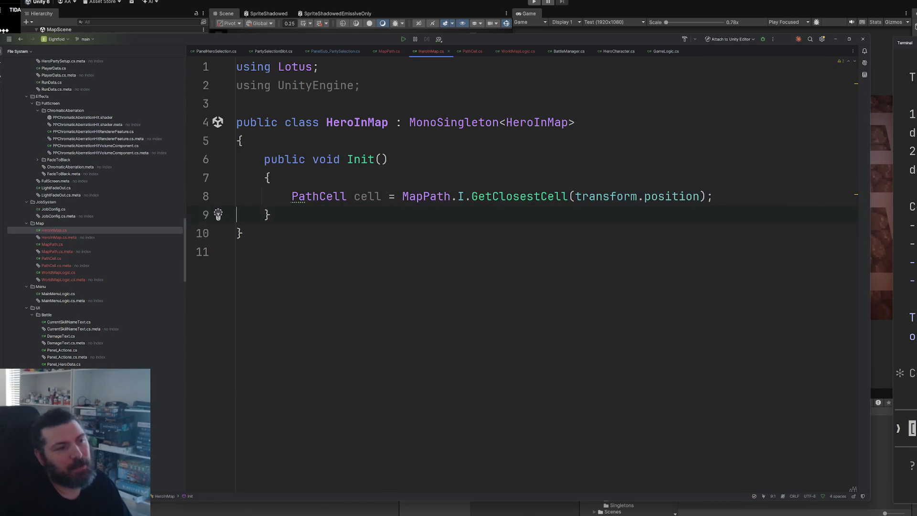
Declare a 'public PathCell cell;' field and make Init assign that field instead of a local
left_click(350, 149)
key("Return")
key("Return")
key("Up")
type("public ")
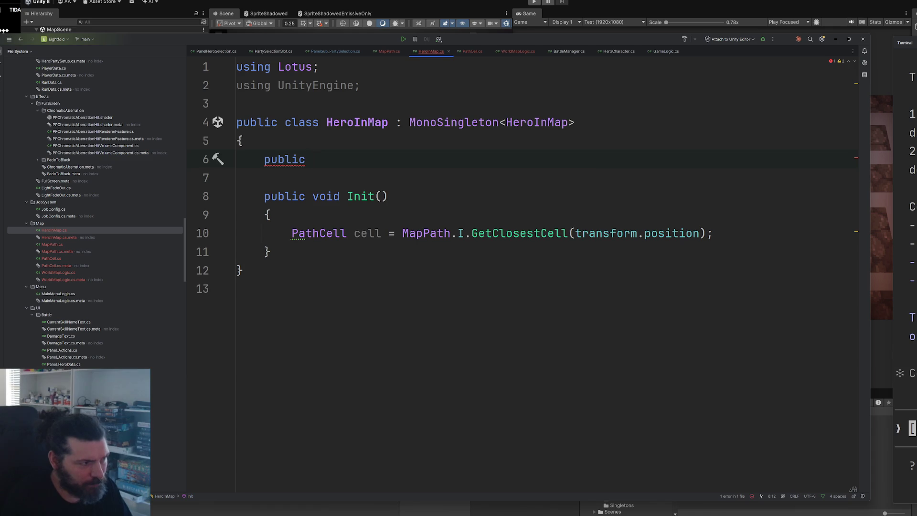
type("curre")
key("BackSpace")
key("BackSpace")
key("BackSpace")
type("path")
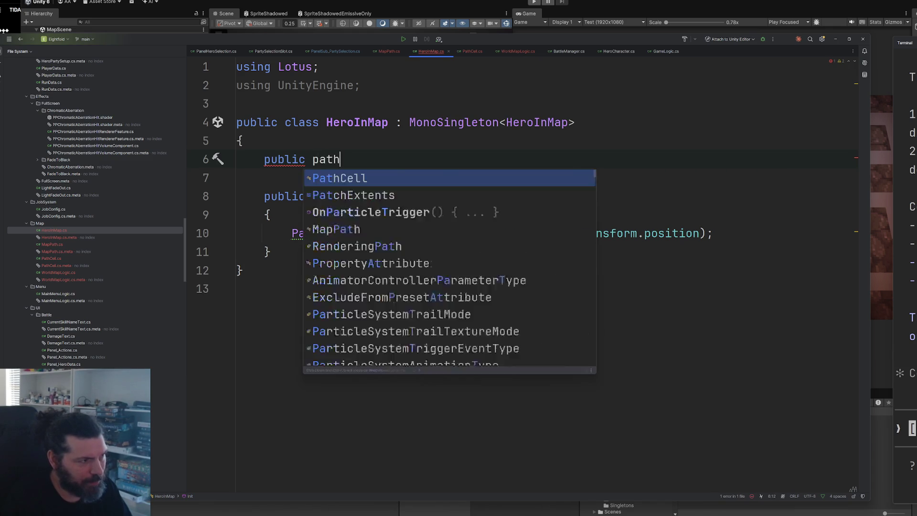
key("Return")
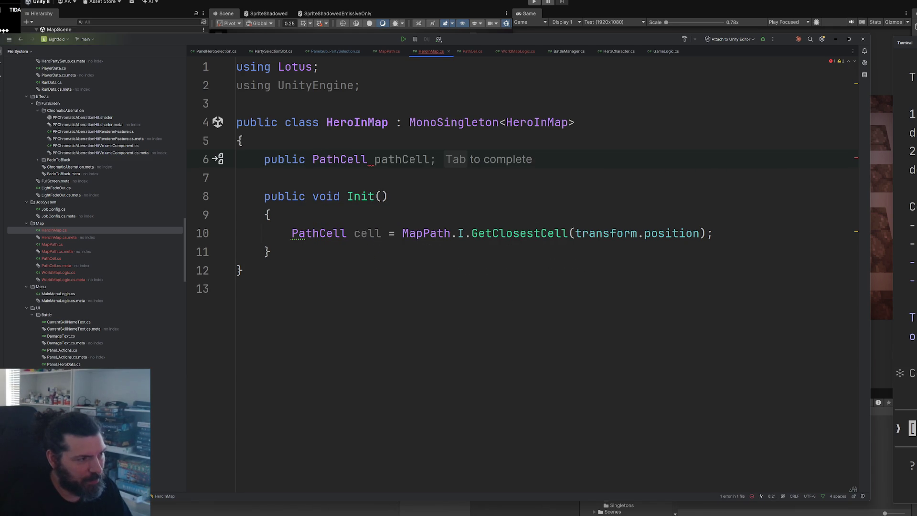
type("cell;")
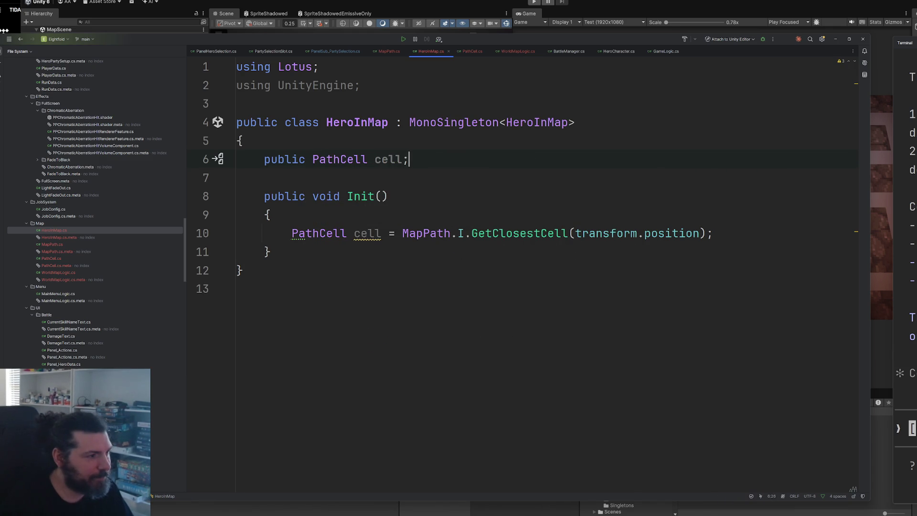
key("Delete")
key("Delete")
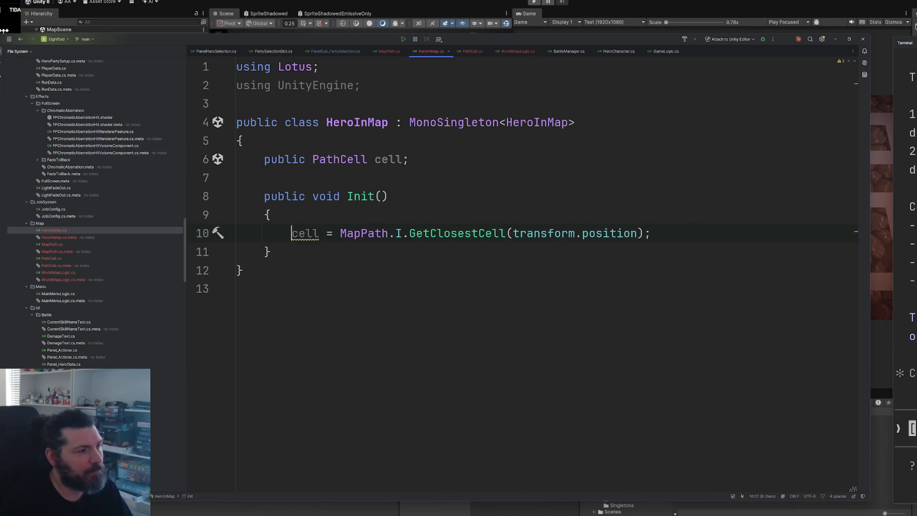
Snap the hero onto the cell with transform.position = cell.transform.position
key("alt+Tab")
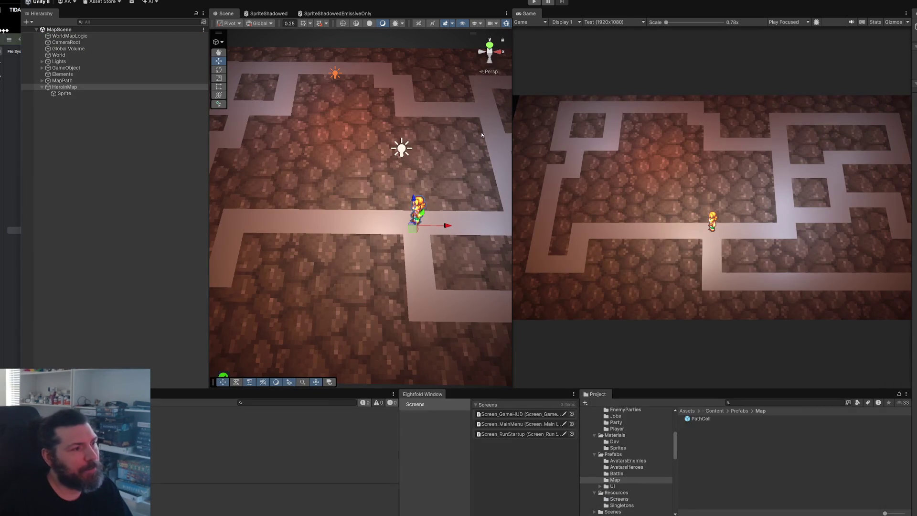
key("alt+Tab")
left_click(668, 236)
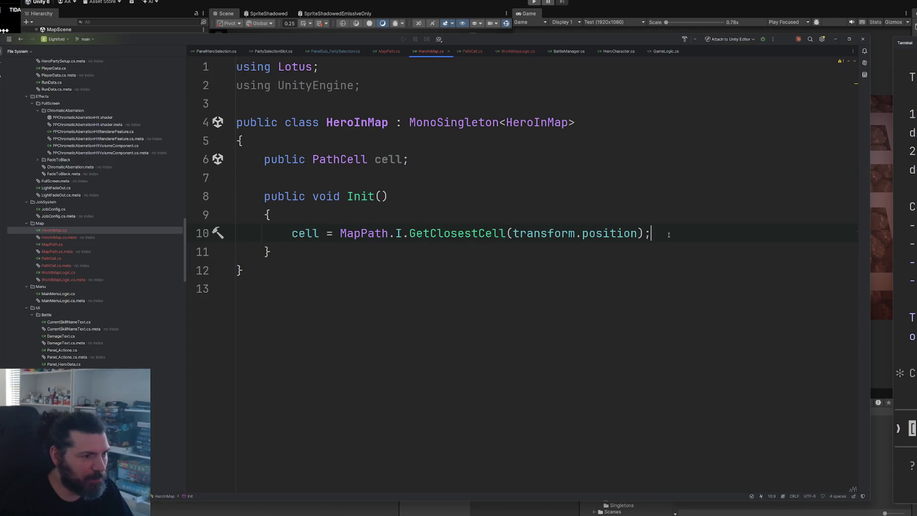
key("Return")
type("transform.position")
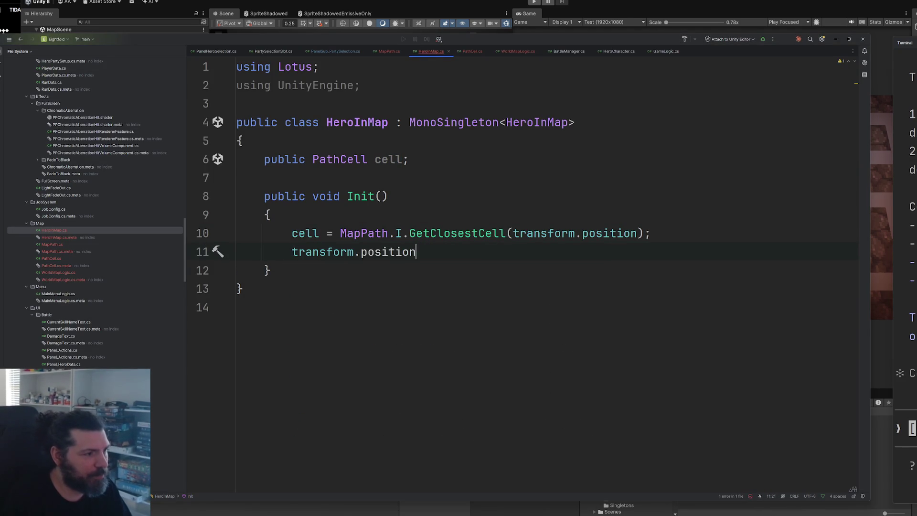
type(" = cell.")
key("Tab")
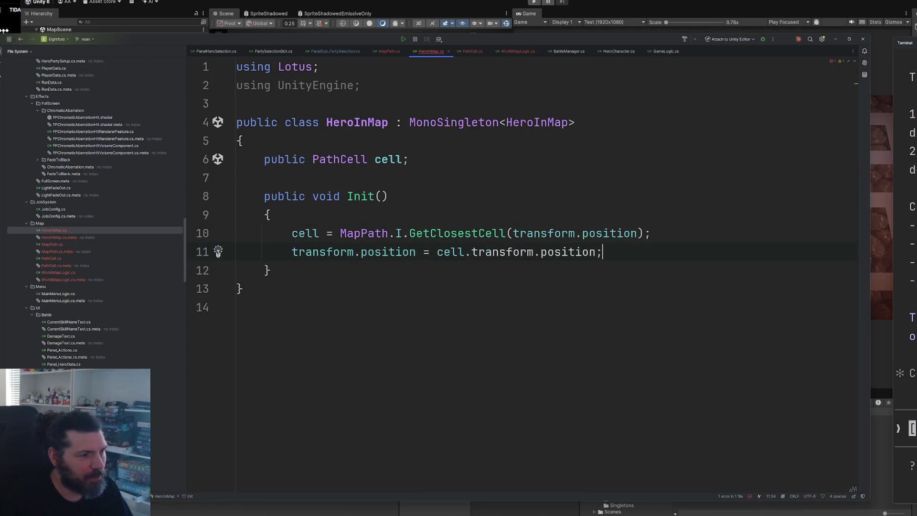
key("alt+Tab")
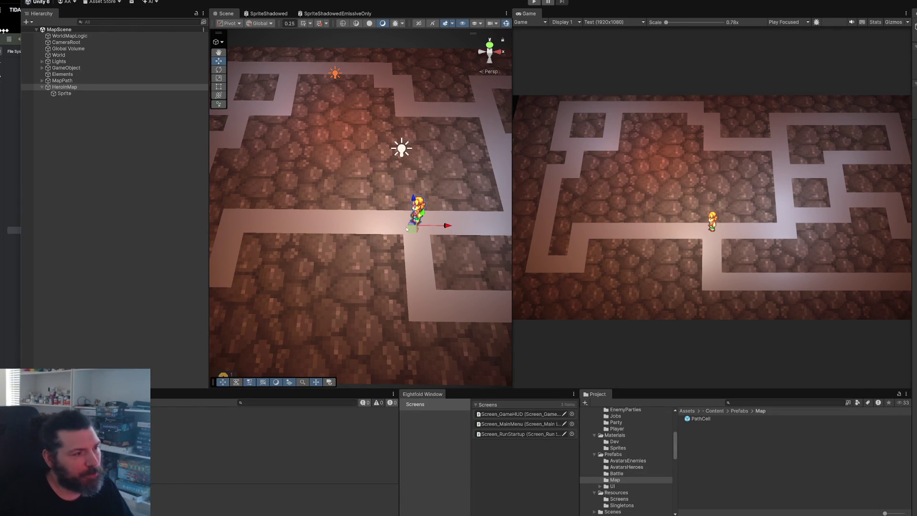
Drag the hero slightly off the path, select HeroInMap, and play MapScene to verify snapping
scroll(407, 229, "up", 10)
scroll(447, 185, "down", 4)
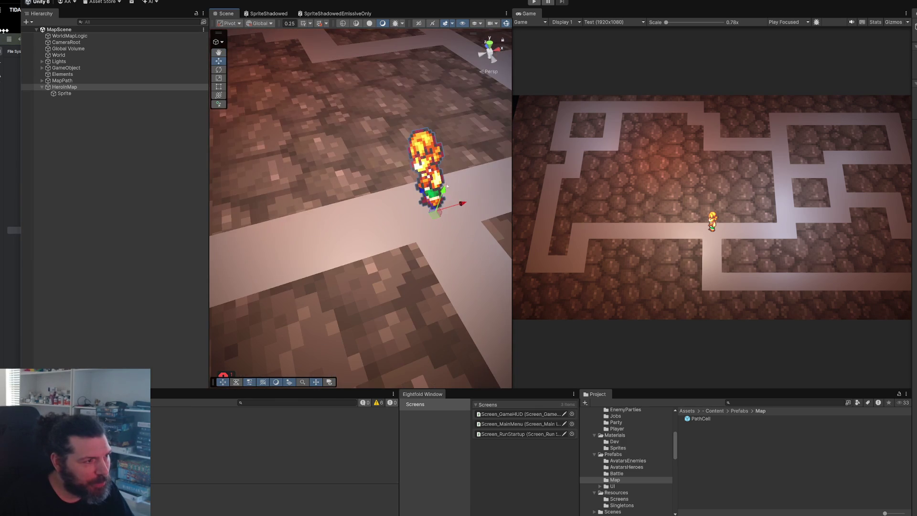
left_click_drag(437, 214, 420, 193)
left_click(452, 210)
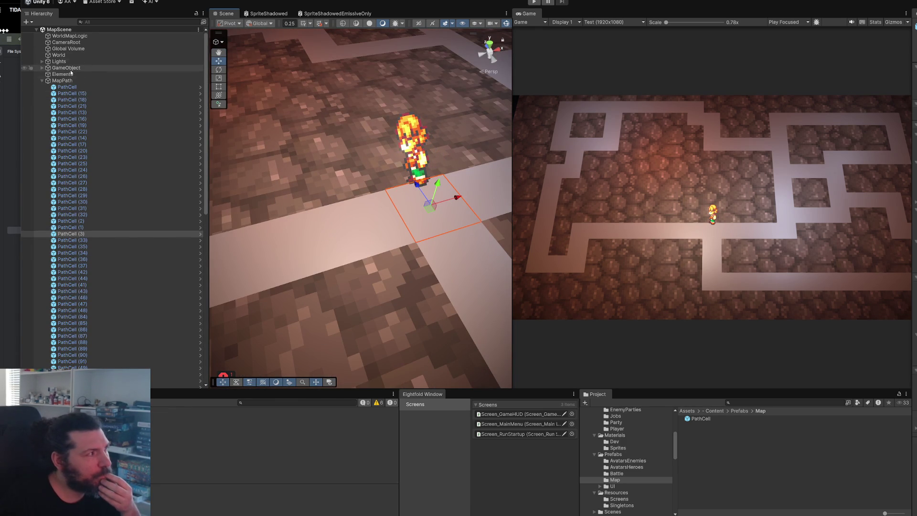
left_click(42, 80)
left_click(53, 89)
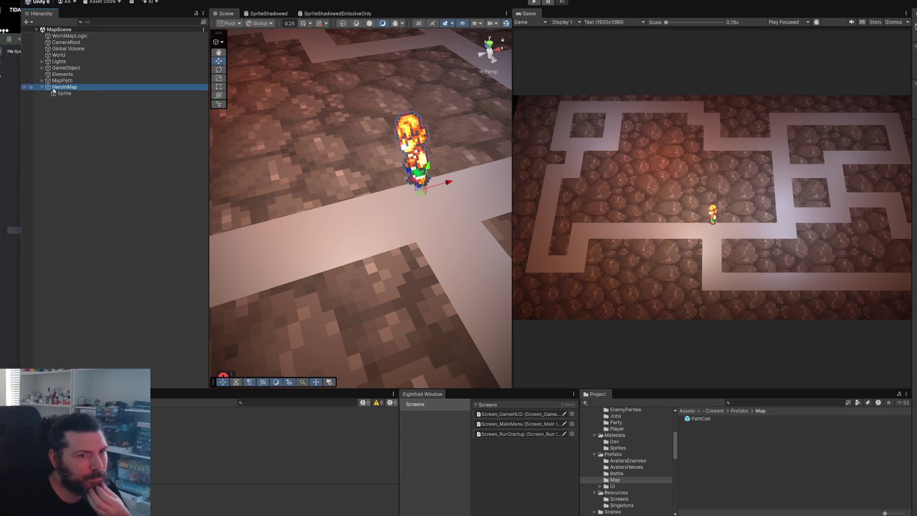
left_click(534, 2)
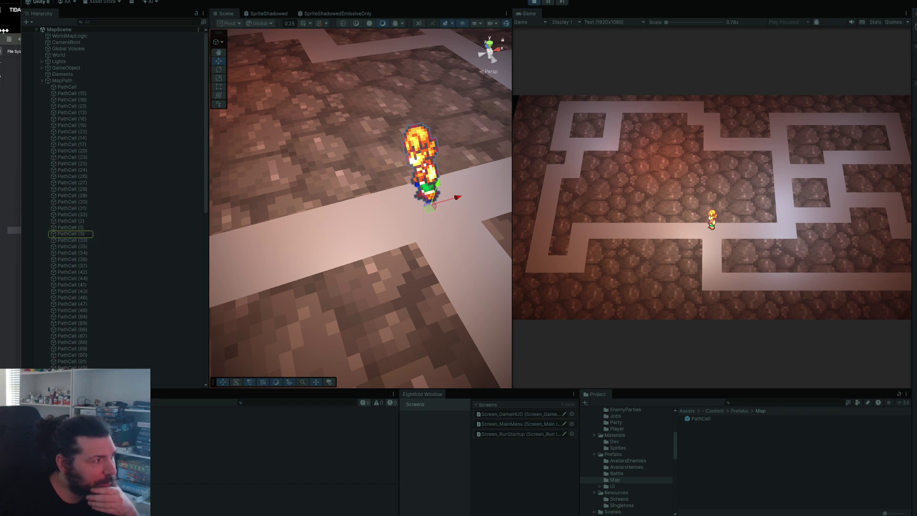
left_click(69, 235)
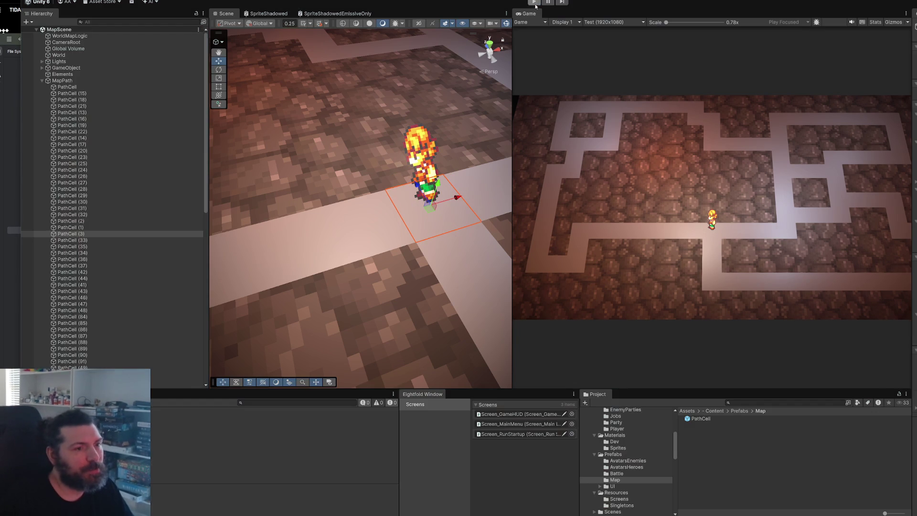
key("alt+Tab")
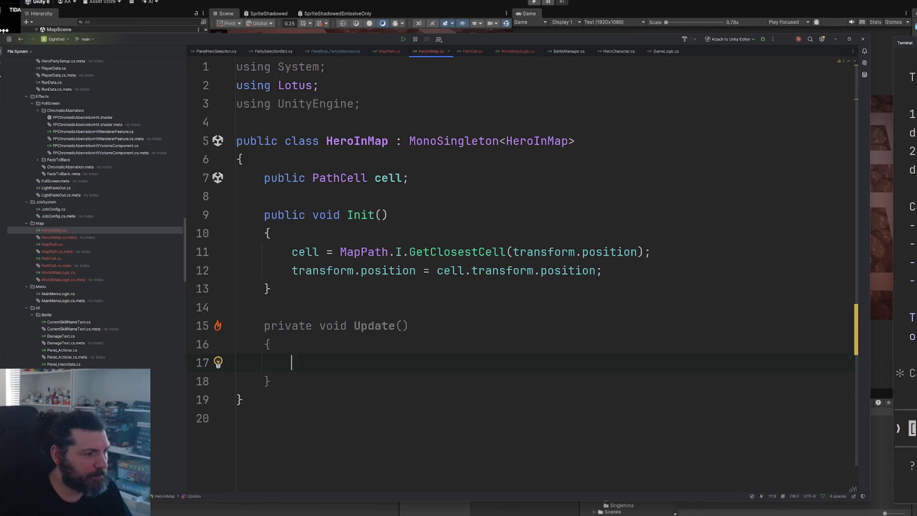
Add an empty private void TryMoveInDirection(int direction) method below Update
scroll(393, 239, "down", 1)
left_click(319, 355)
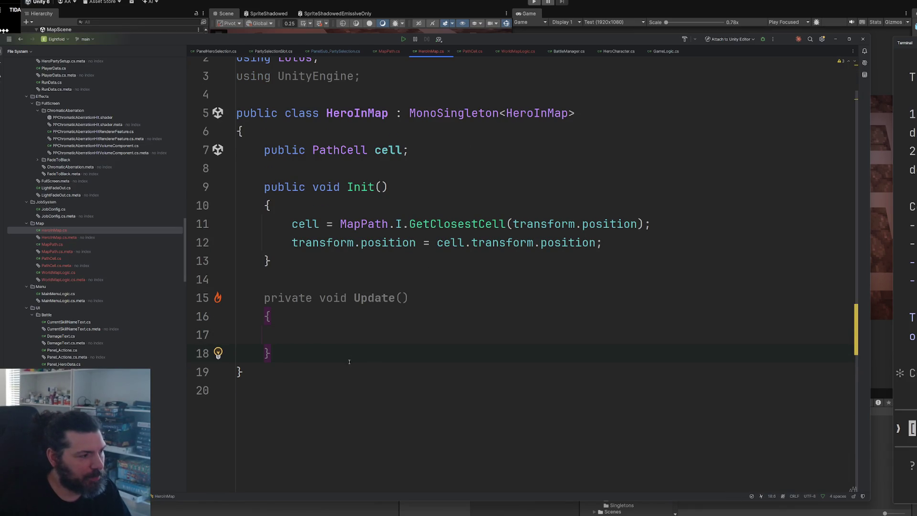
key("Return")
key("Return")
scroll(374, 316, "down", 1)
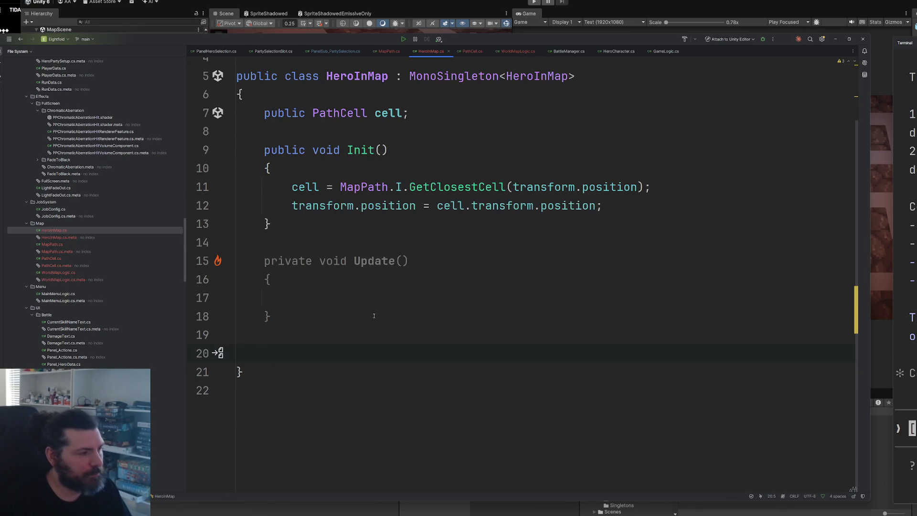
type("private void TryMoveInDirection(")
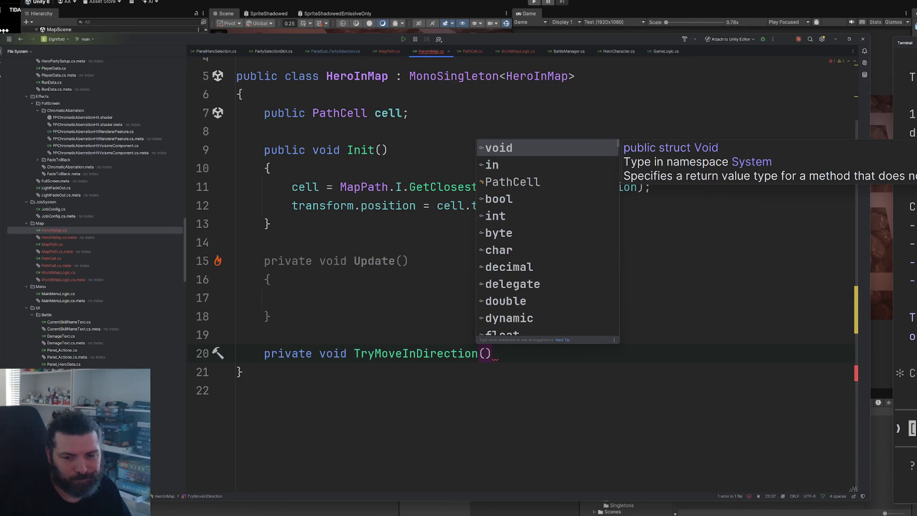
type("int")
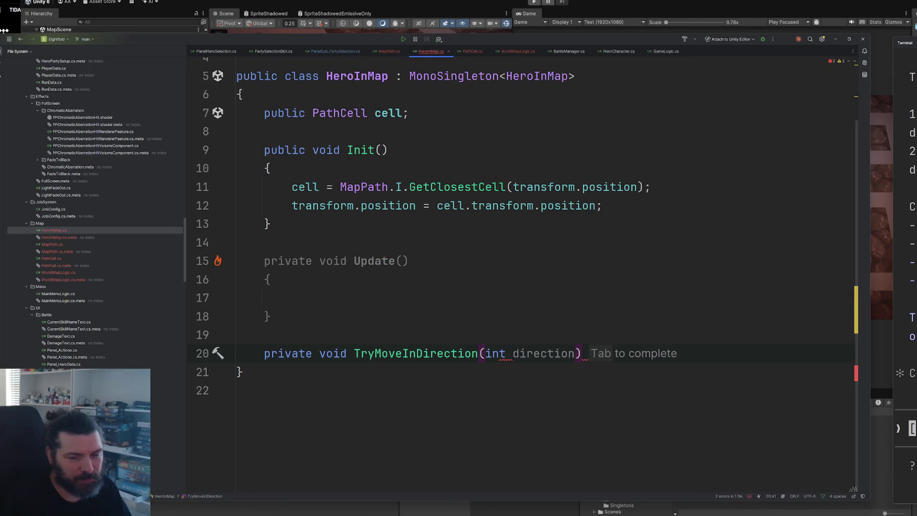
key("Tab")
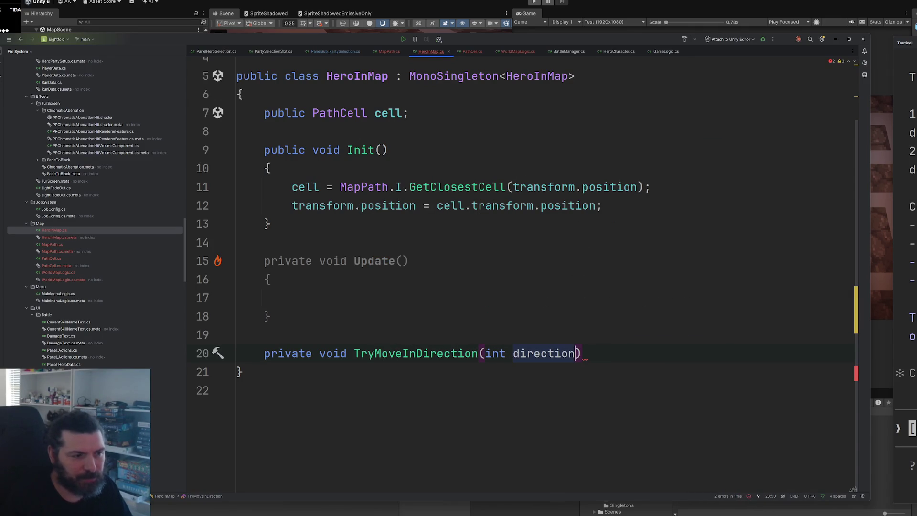
key("Return")
type("{")
key("Return")
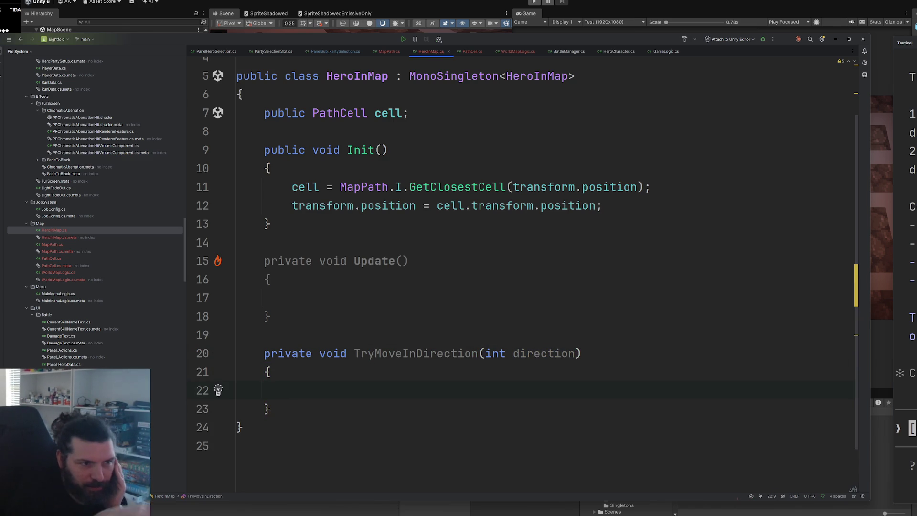
left_click(360, 290)
Add an Input.GetKeyDown(KeyCode.UpArrow) check in Update that calls TryMoveInDirection(0)
scroll(419, 272, "down", 1)
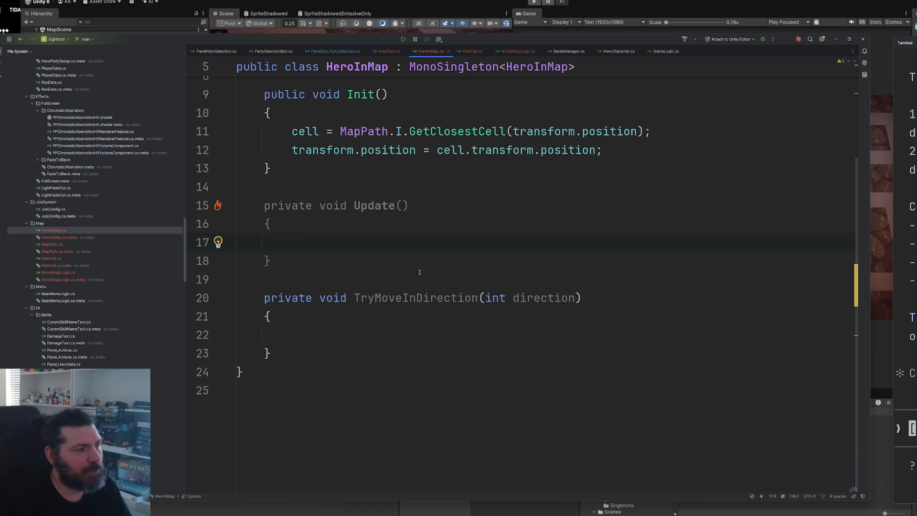
type("if(Input.")
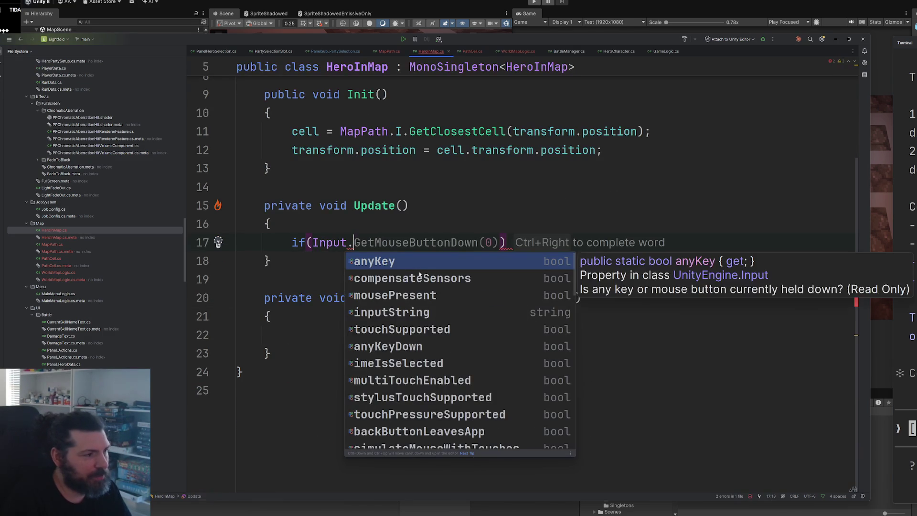
type("getup")
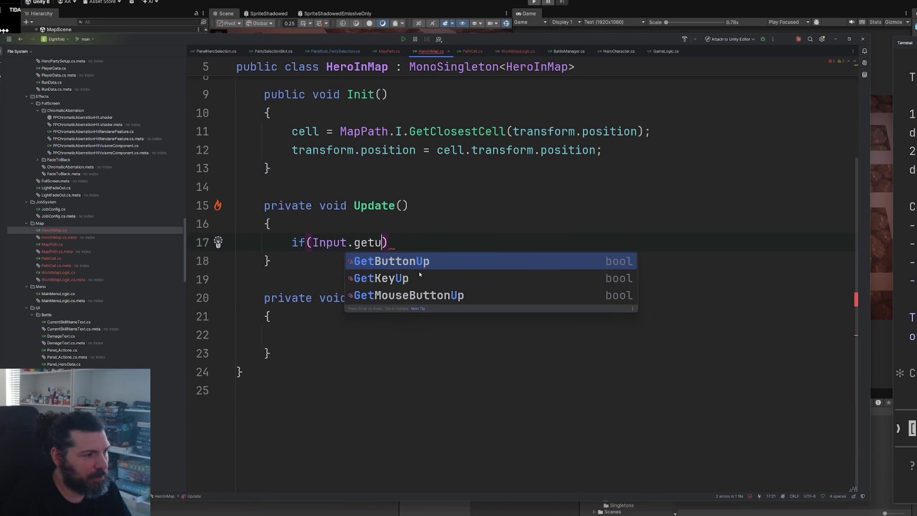
key("Down")
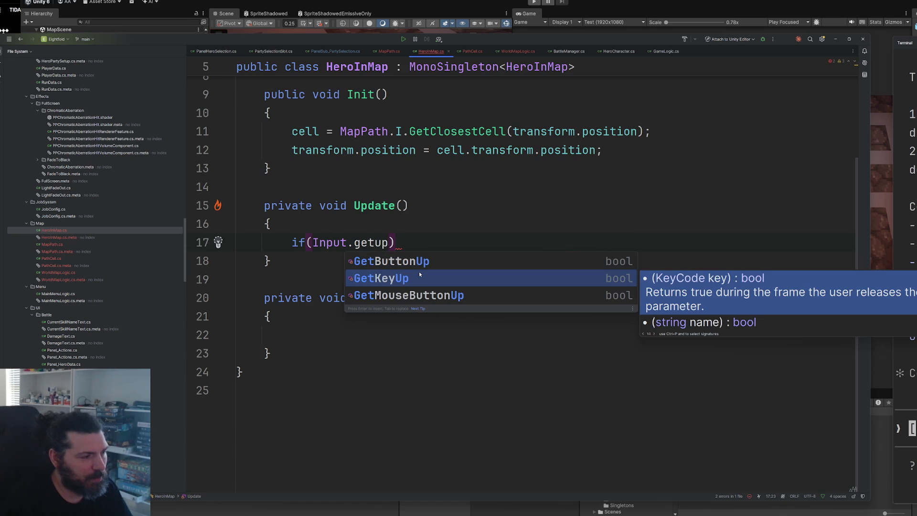
key("BackSpace")
key("BackSpace")
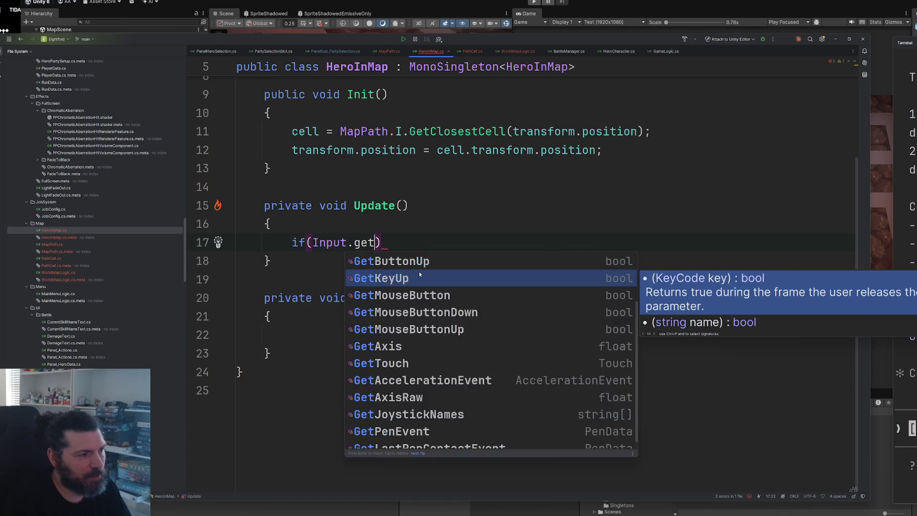
type("keyd")
key("Return")
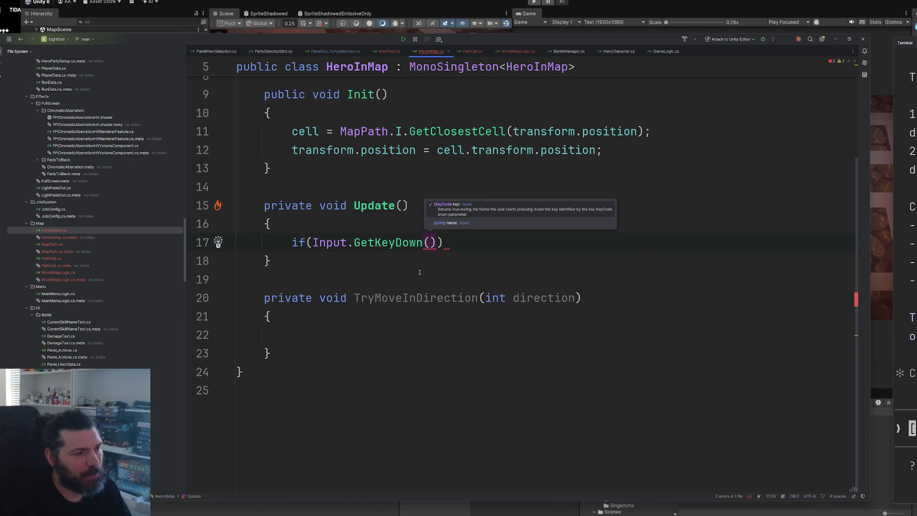
type("arroup")
key("BackSpace")
key("BackSpace")
key("BackSpace")
type("up")
key("Return")
type(")")
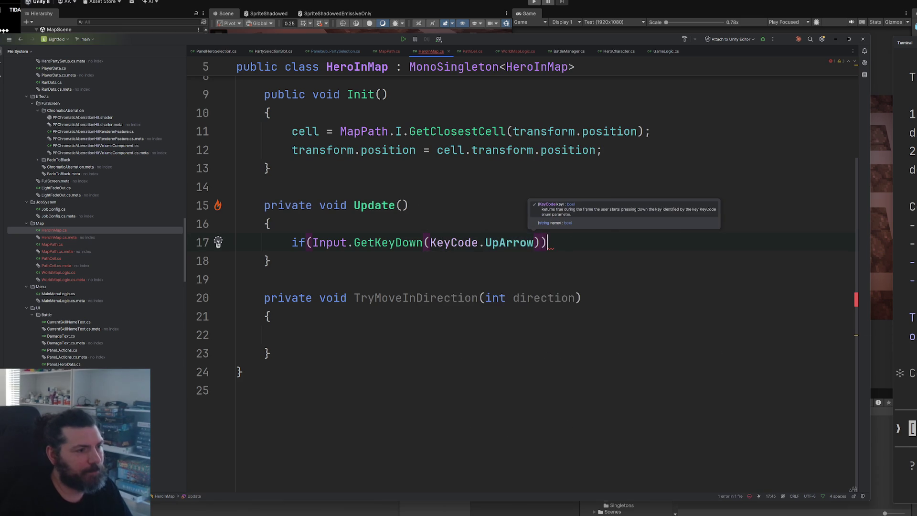
type(")")
key("Return")
type("try")
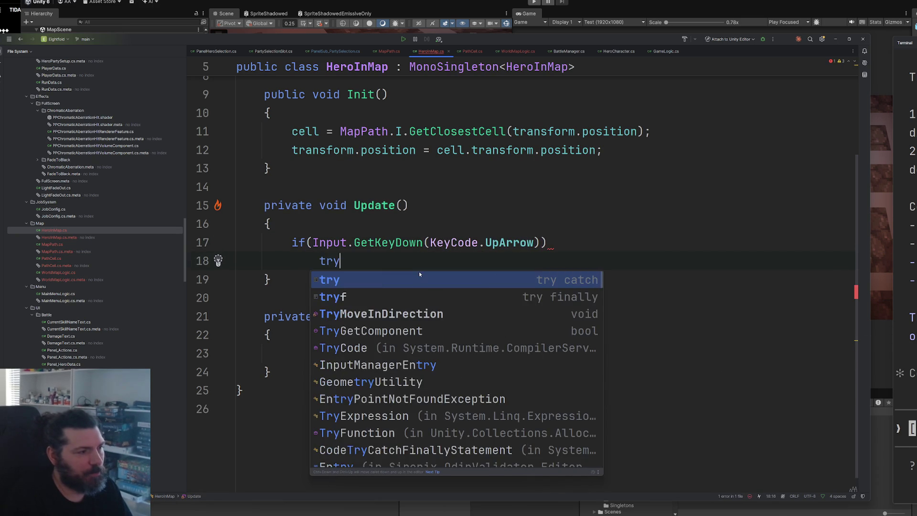
key("Down")
key("Down")
key("Down")
key("Return")
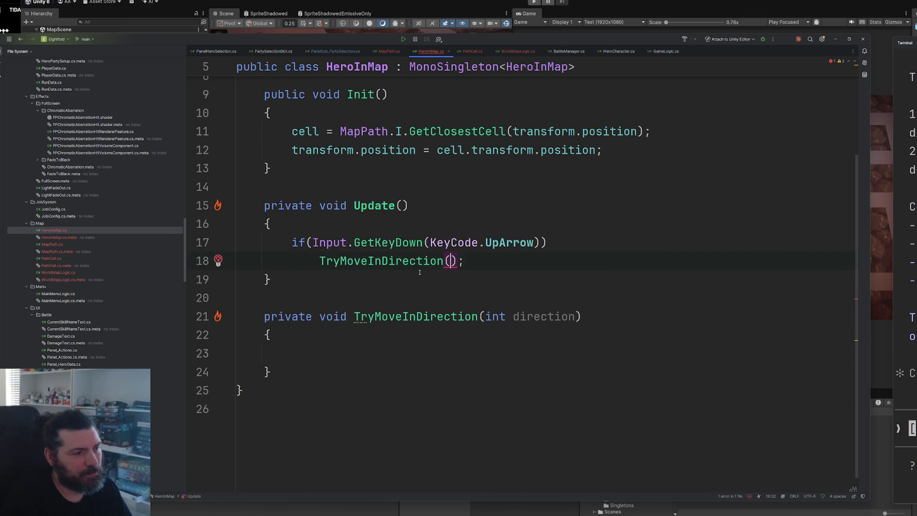
type("0")
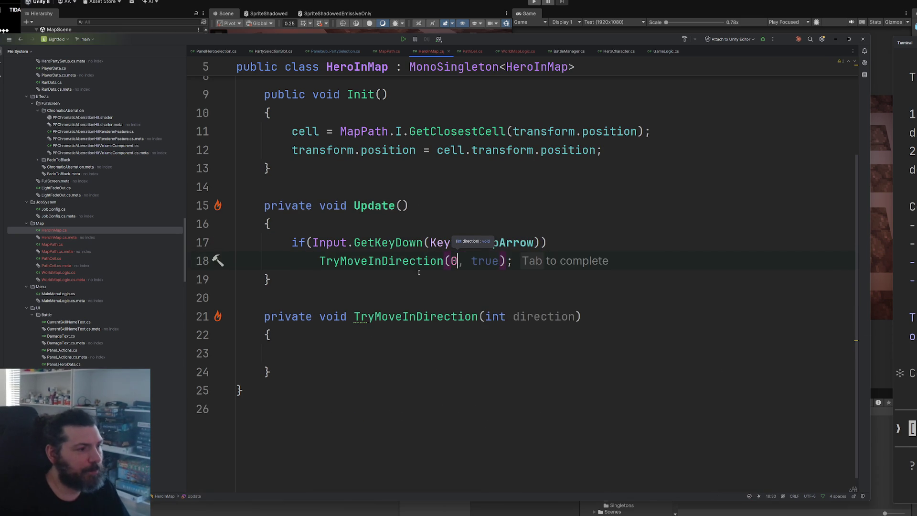
left_click(437, 316)
Copy the up-arrow block into an else-if branch checking KeyCode.RightArrow
left_click_drag(479, 257, 291, 242)
key("ctrl+c")
left_click(487, 261)
key("Return")
type("else")
key("ctrl+v")
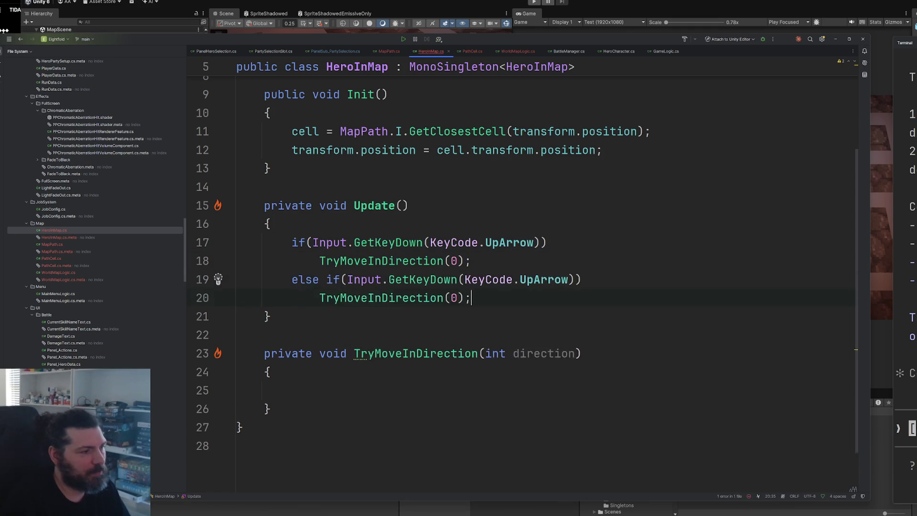
scroll(521, 262, "down", 1)
double_click(509, 223)
type("r")
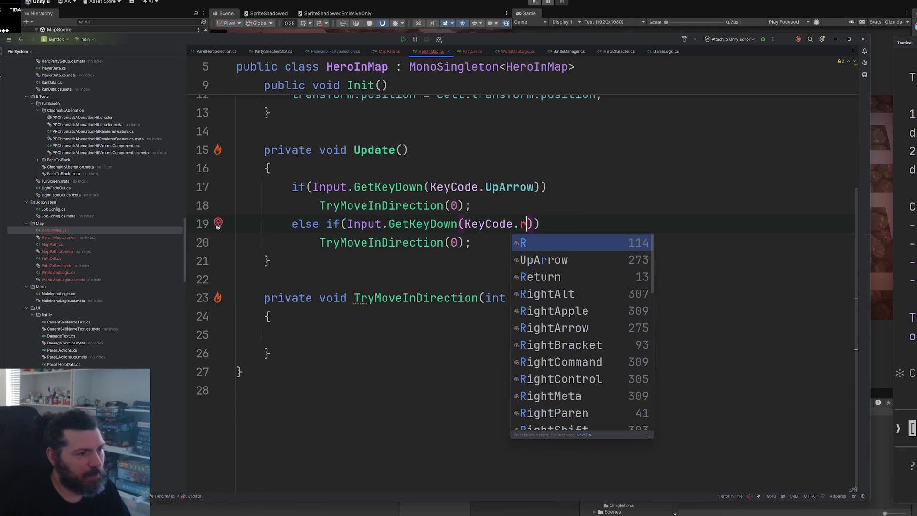
key("Down")
key("Down")
key("Down")
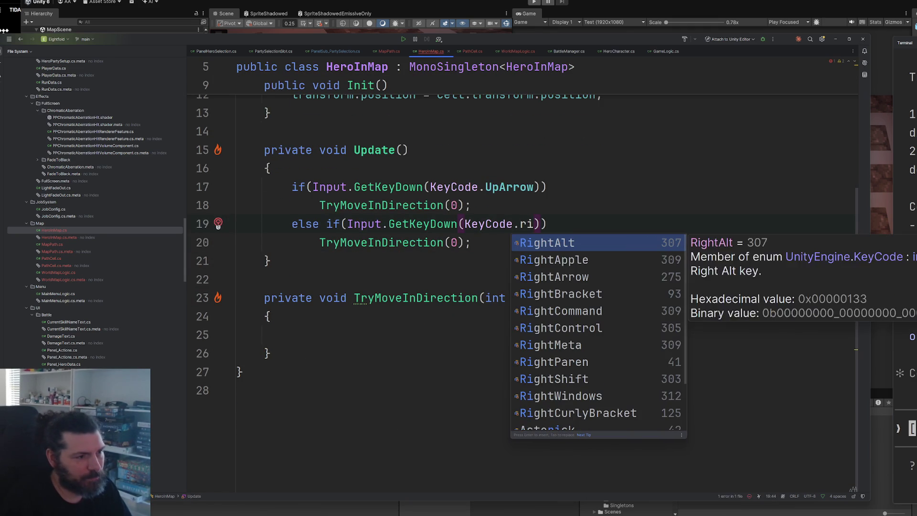
key("Down")
key("Down")
key("Return")
key("Down")
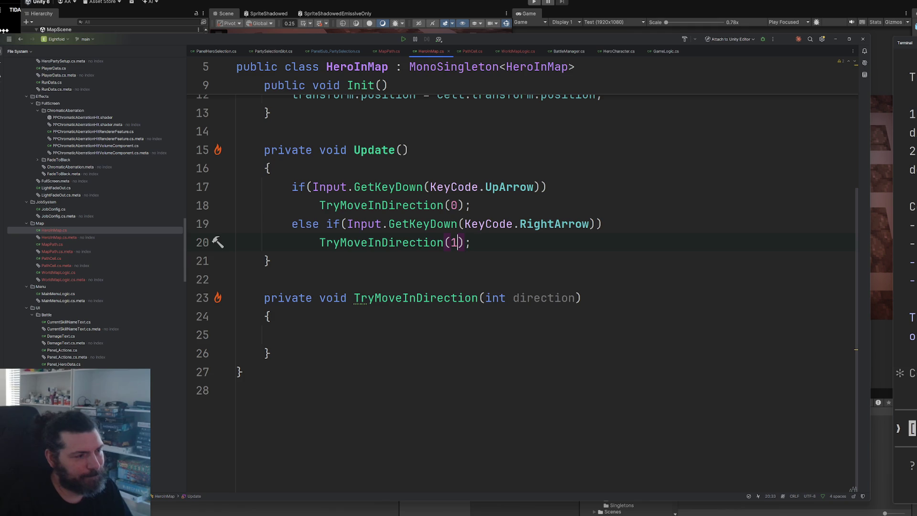
Duplicate the right-arrow branch twice and set the third condition to KeyCode.DownArrow
mouse_move(472, 242)
left_mouse_down()
mouse_move(248, 241)
mouse_move(292, 224)
left_mouse_up()
left_click(476, 241)
key("ctrl+v")
key("ctrl+v")
scroll(543, 192, "down", 2)
double_click(543, 187)
type("down")
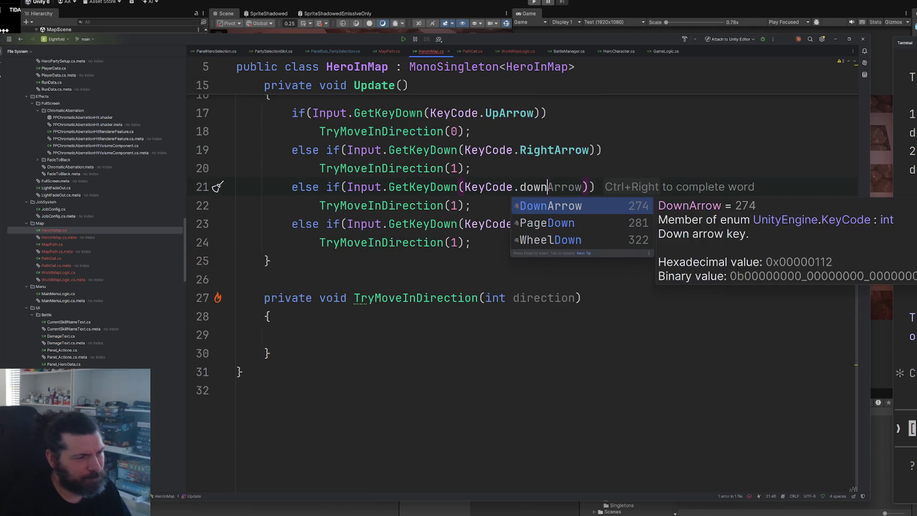
key("ctrl+Right")
key("Down")
double_click(551, 187)
type("do")
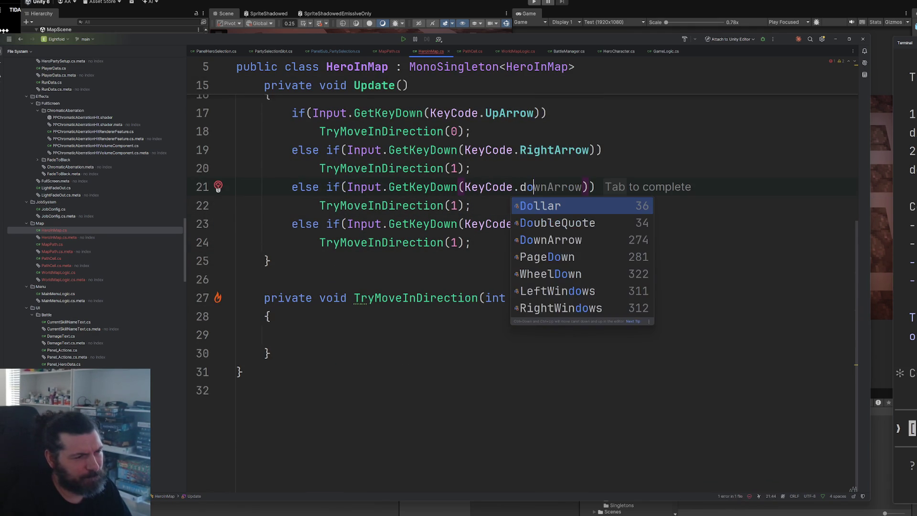
key("Down")
key("Return")
Set the fourth branch's condition to KeyCode.LeftArrow
key("Down")
key("Down")
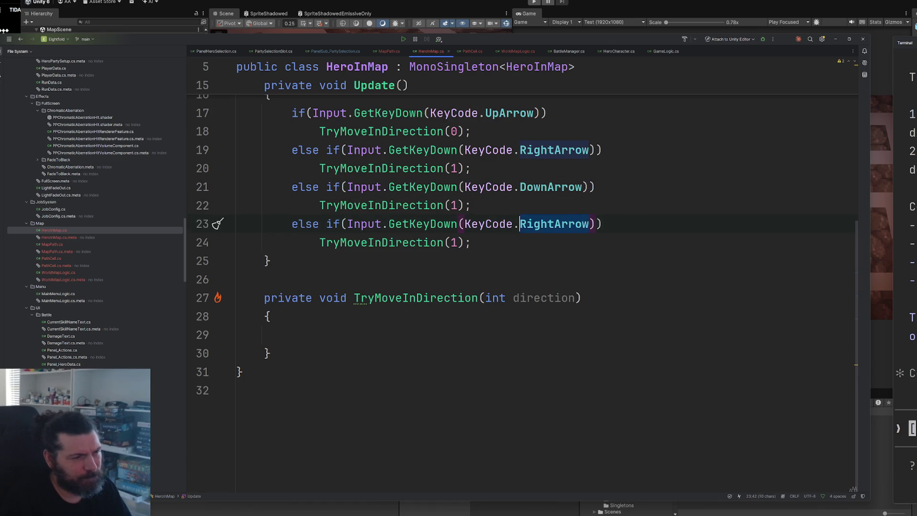
type("lefa")
key("Down")
key("Down")
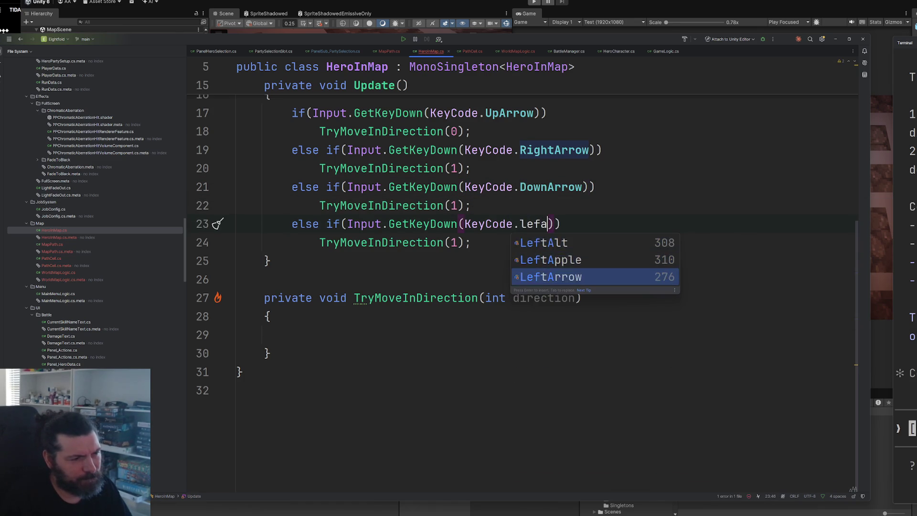
key("Return")
Adjust the TryMoveInDirection arguments so the four branches pass directions 0 through 3
double_click(454, 204)
type("3")
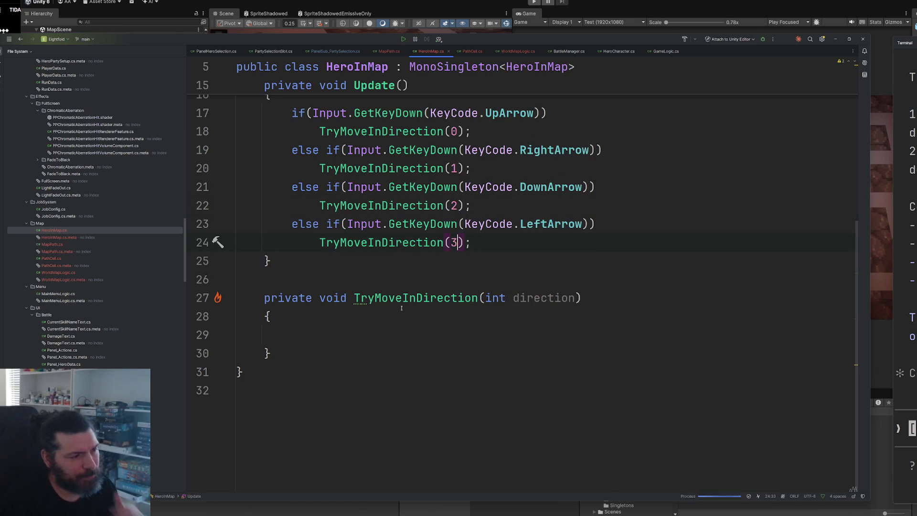
scroll(447, 297, "up", 3)
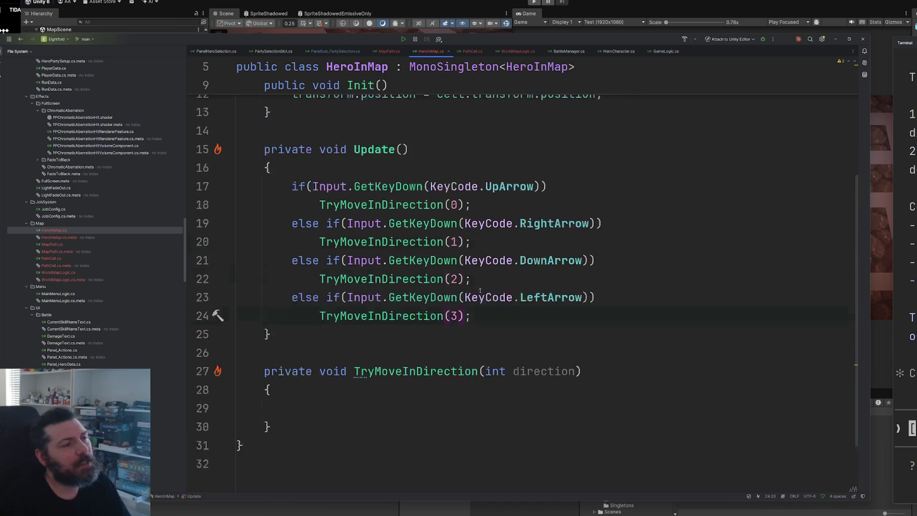
left_click(522, 316)
scroll(440, 311, "down", 3)
left_click(432, 330)
Jump to the PathCell class definition, placing the cursor after its left field
scroll(435, 306, "up", 8)
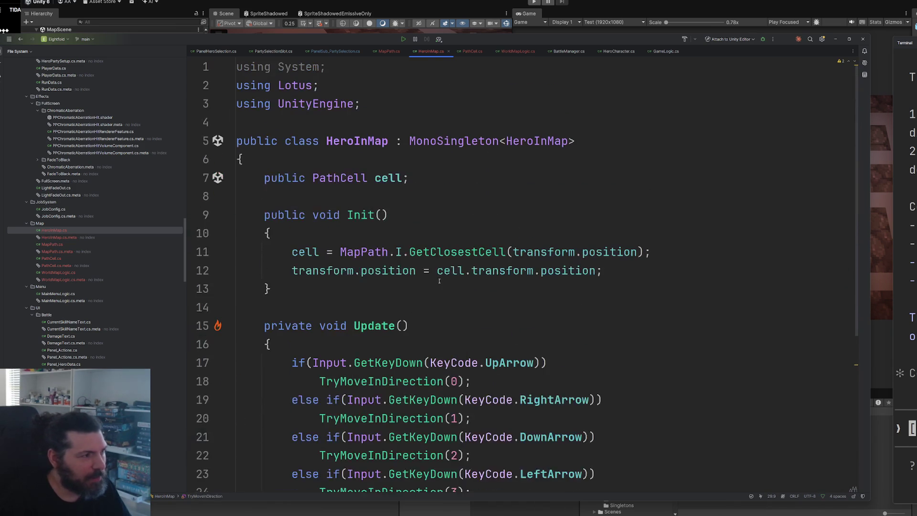
left_click(347, 186, "ctrl")
left_click(507, 199)
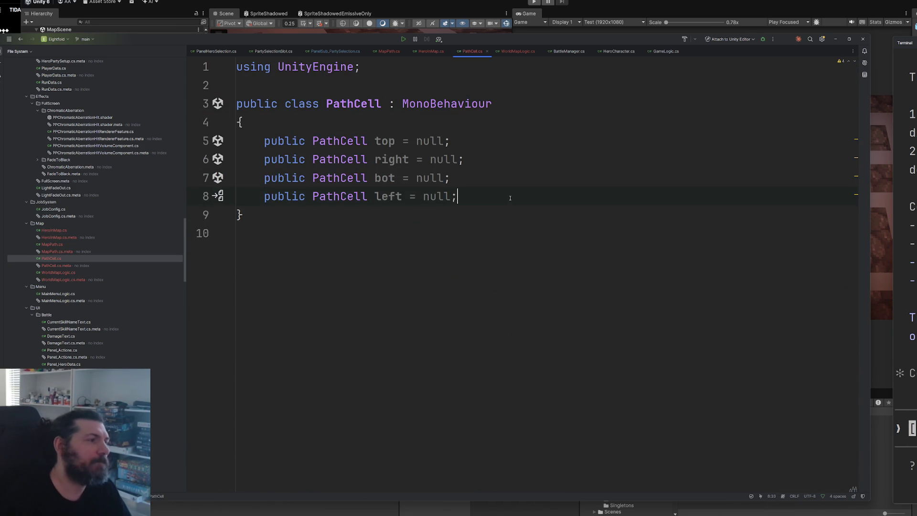
Declare a public PathCell GetNeighbor(int direction) method in PathCell
type("public void ")
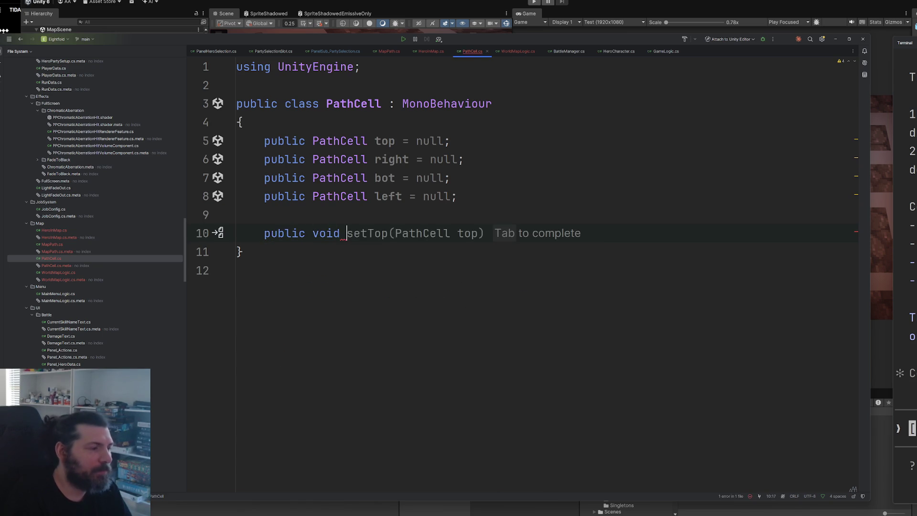
key("BackSpace")
key("BackSpace")
key("BackSpace")
key("BackSpace")
key("BackSpace")
type("patc")
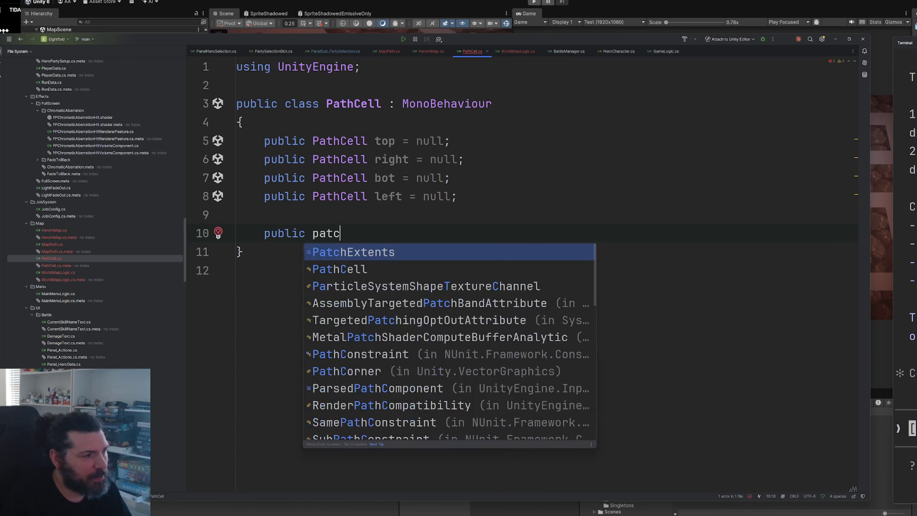
key("Down")
key("Return")
type("Get")
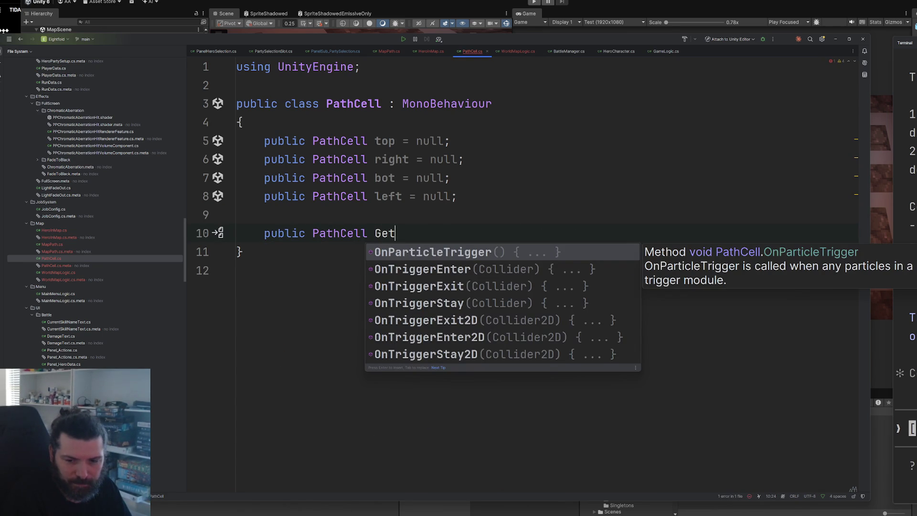
type("Neigh")
key("Tab")
key("ctrl+w")
key("ctrl+w")
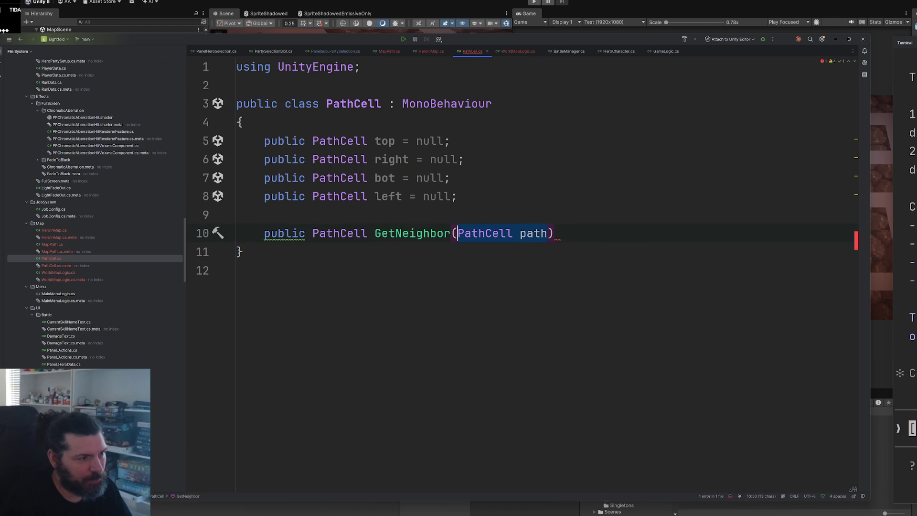
type("int direction")
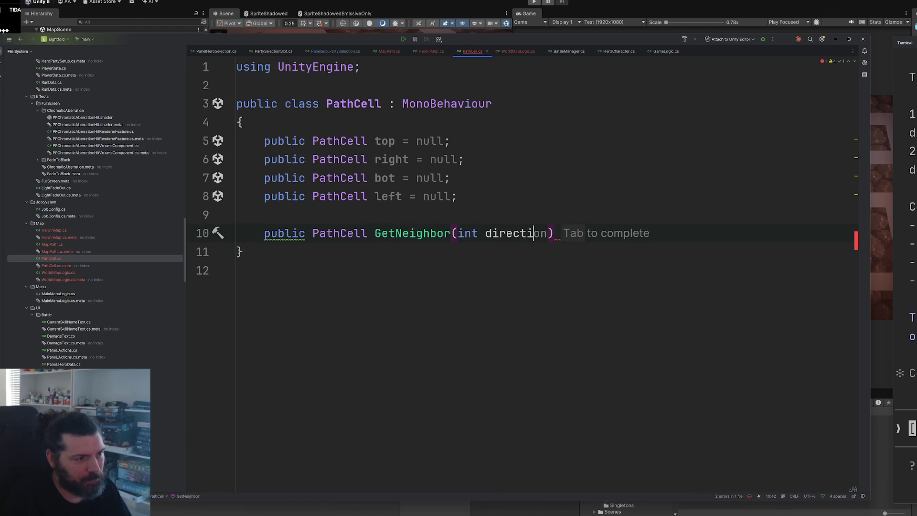
key("Return")
type("{")
key("Return")
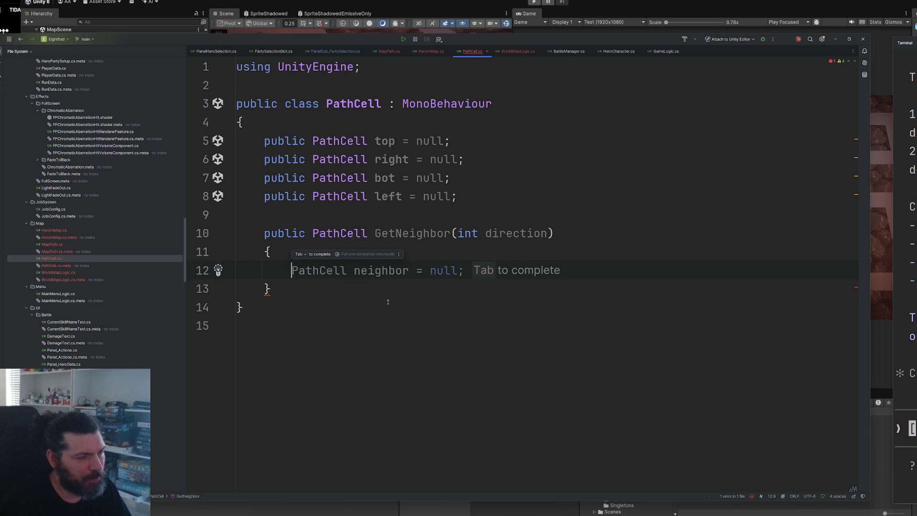
Give GetNeighbor a default 'return null;' at the end of its body
type("ret")
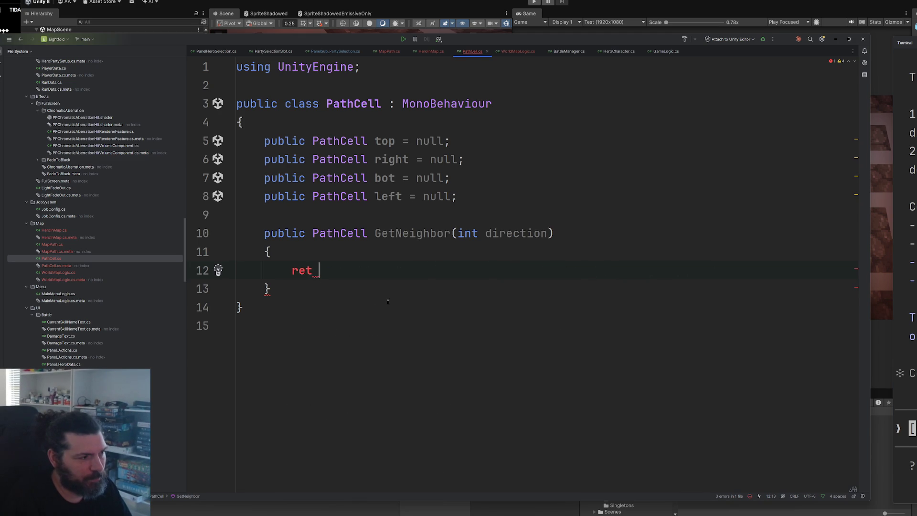
key("BackSpace")
type("ur")
key("Tab")
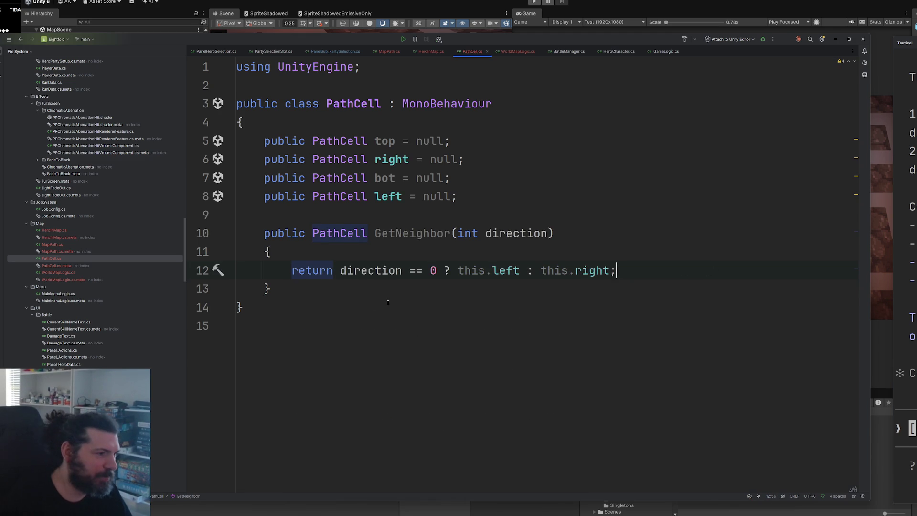
left_click_drag(616, 270, 339, 272)
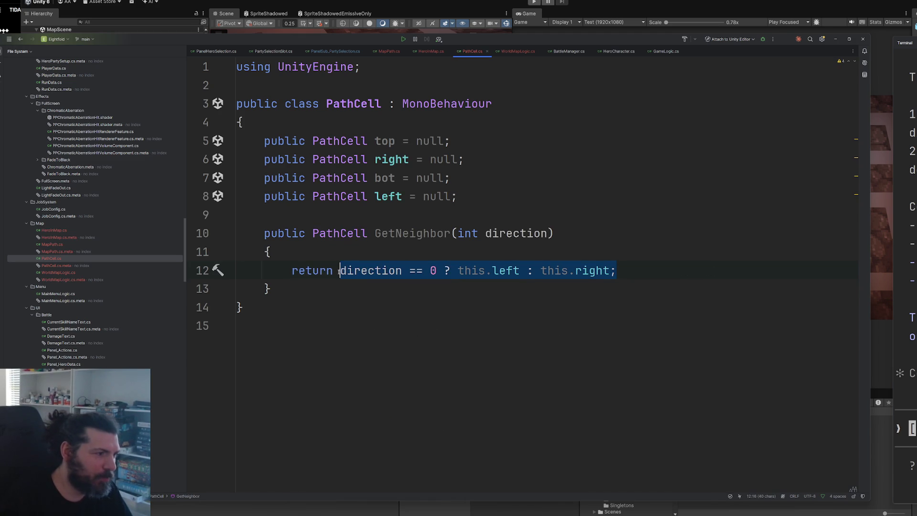
type("null;")
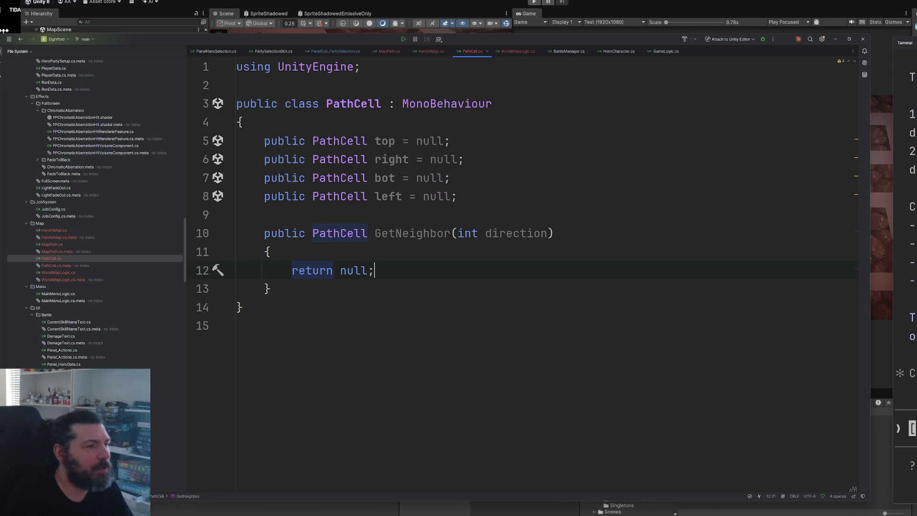
key("Return")
key("Return")
key("Up")
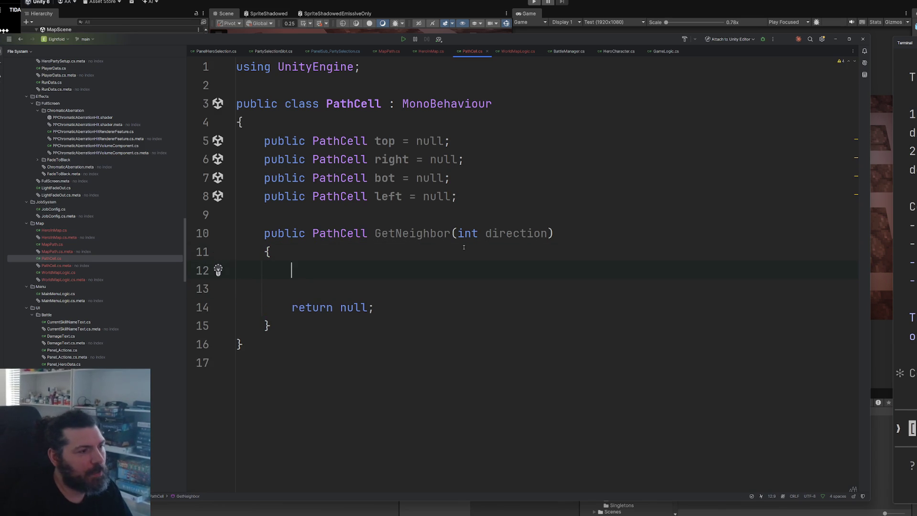
Add a switch on direction returning top, right, bot and left for cases 0–3, then return to HeroInMap.cs
type("swi")
key("Return")
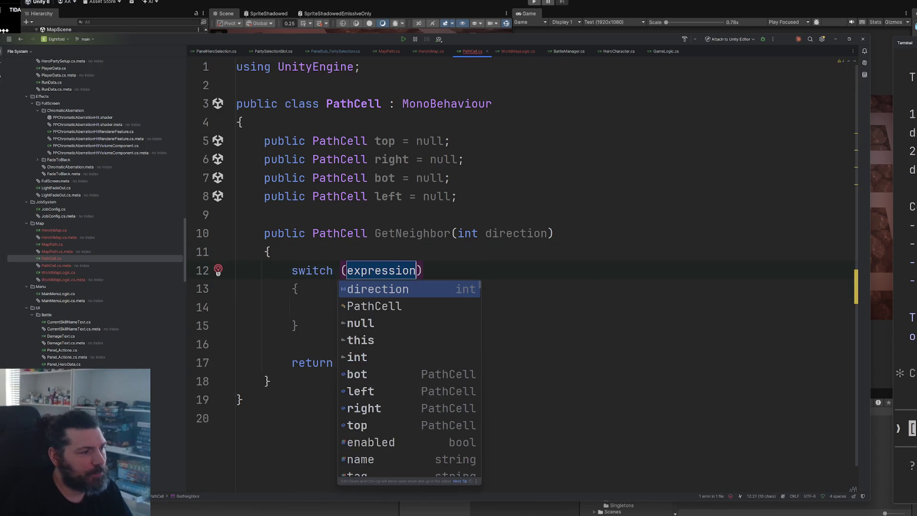
type("di")
key("Return")
type("c")
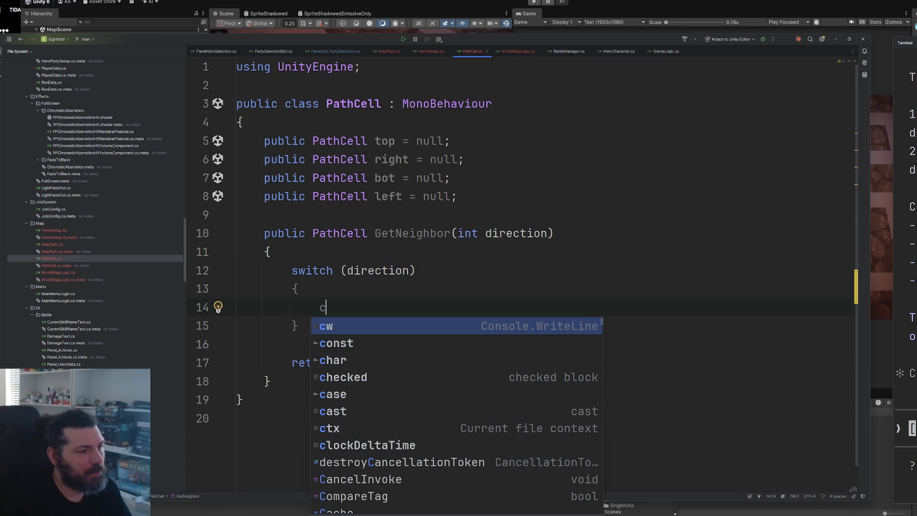
type("ase 0: return top;")
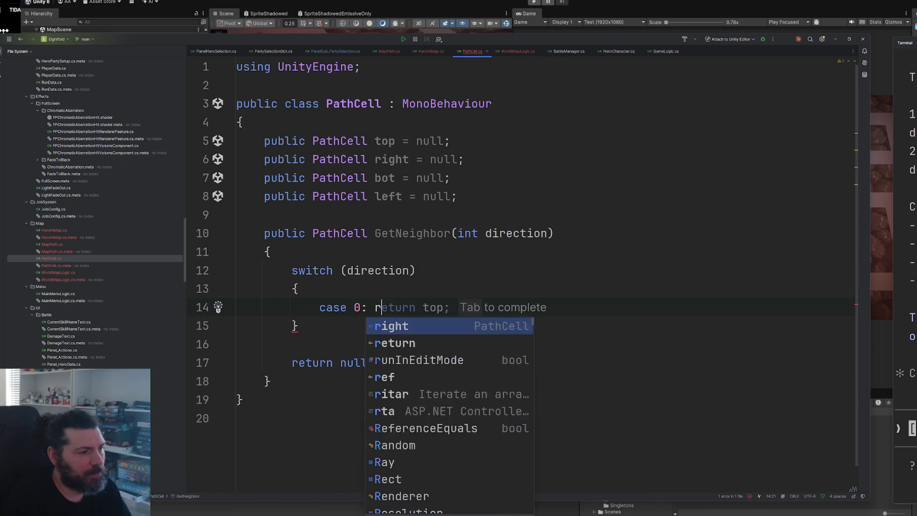
key("Tab")
key("Return")
type("c")
key("Tab")
key("Return")
type("ca")
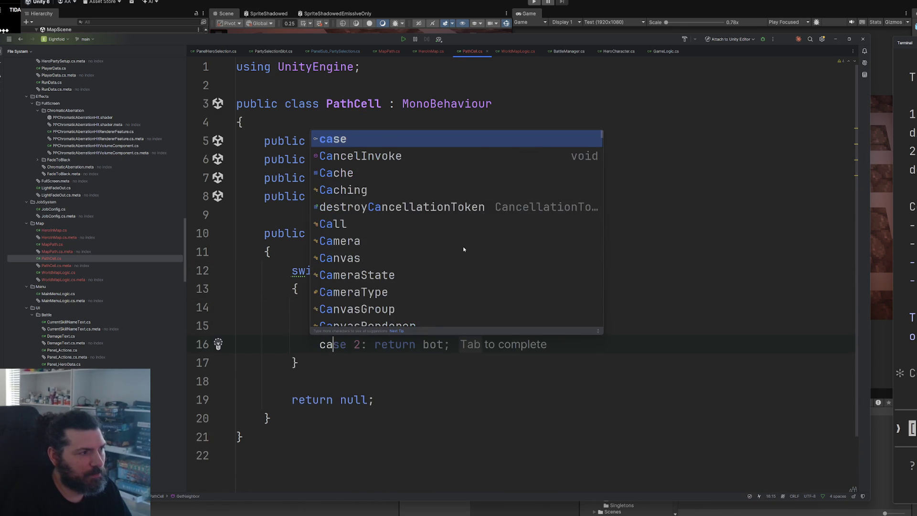
key("Tab")
key("Return")
type("ca")
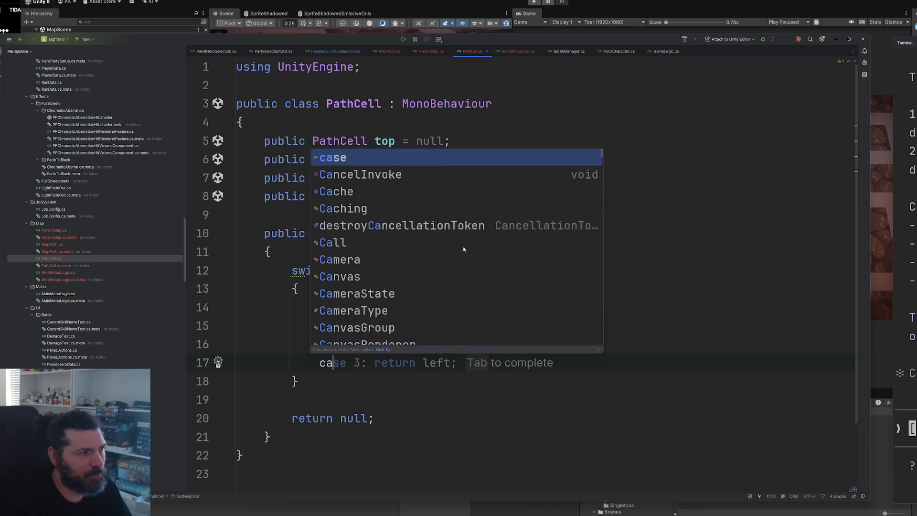
key("Tab")
scroll(438, 299, "down", 2)
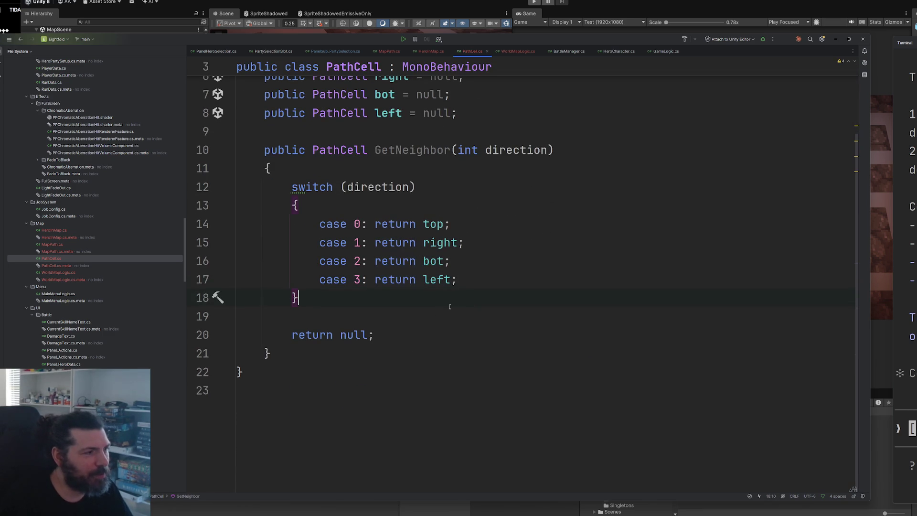
left_click(431, 51)
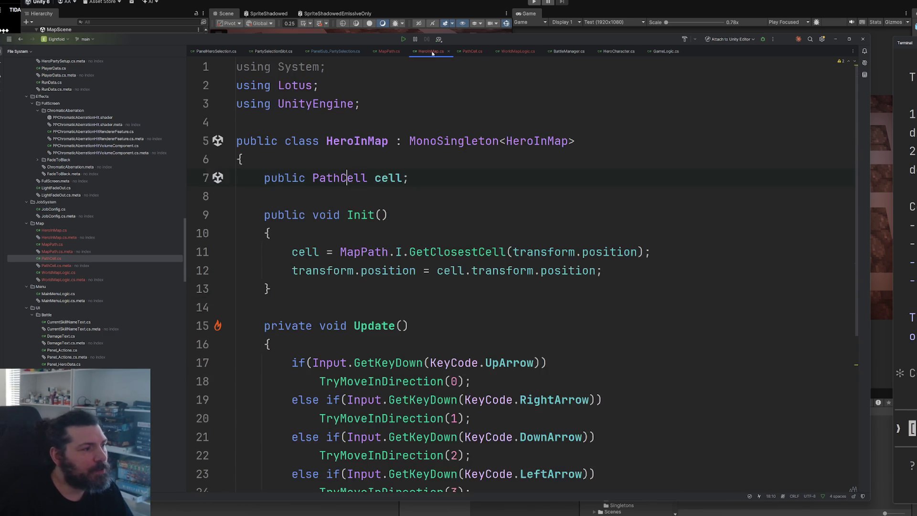
In TryMoveInDirection, declare PathCell nextCell = cell.GetNeighbor(direction)
scroll(364, 331, "down", 6)
left_click(364, 334)
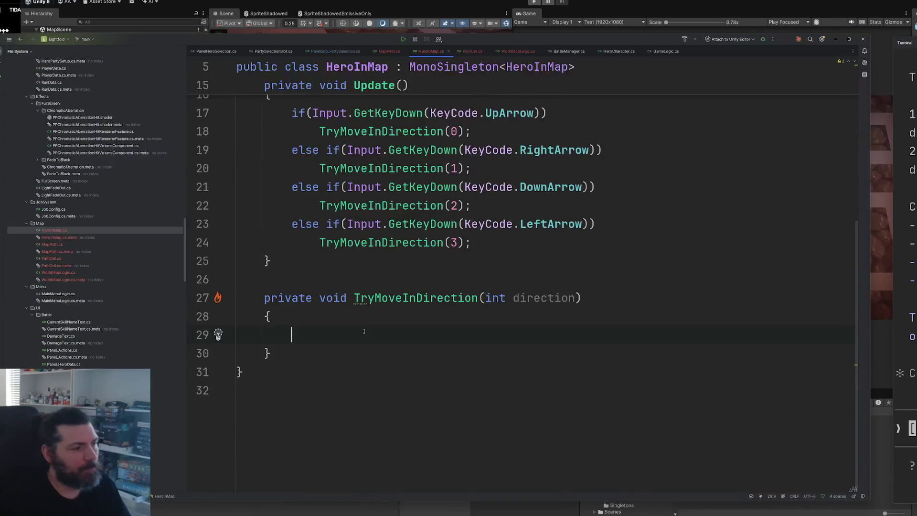
type("pat")
key("Return")
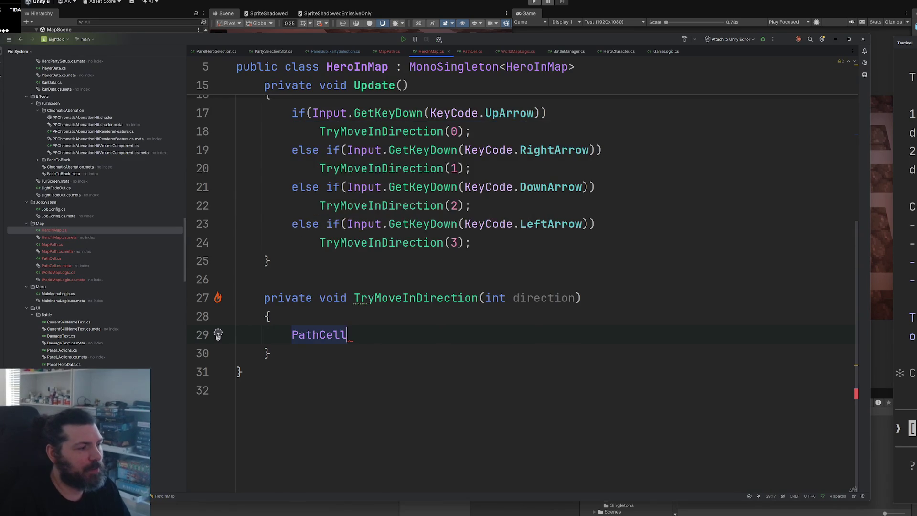
type(" nextCell")
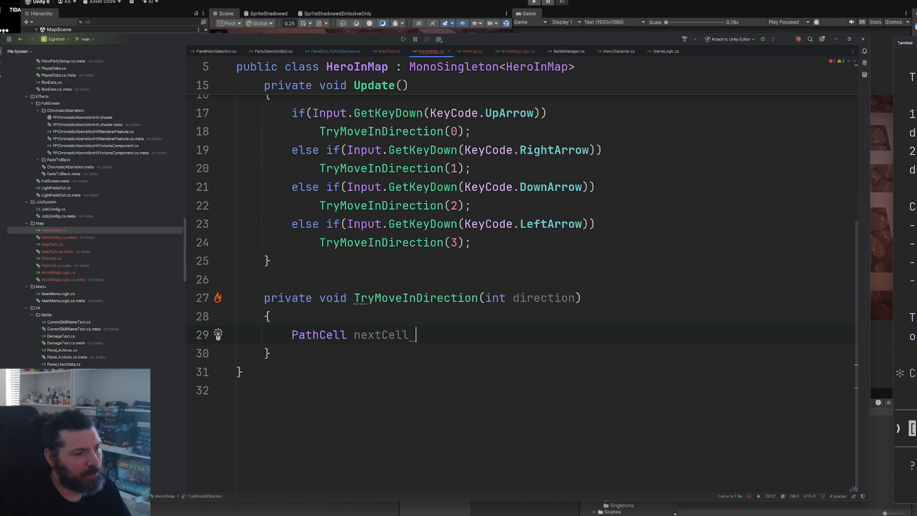
type("= ")
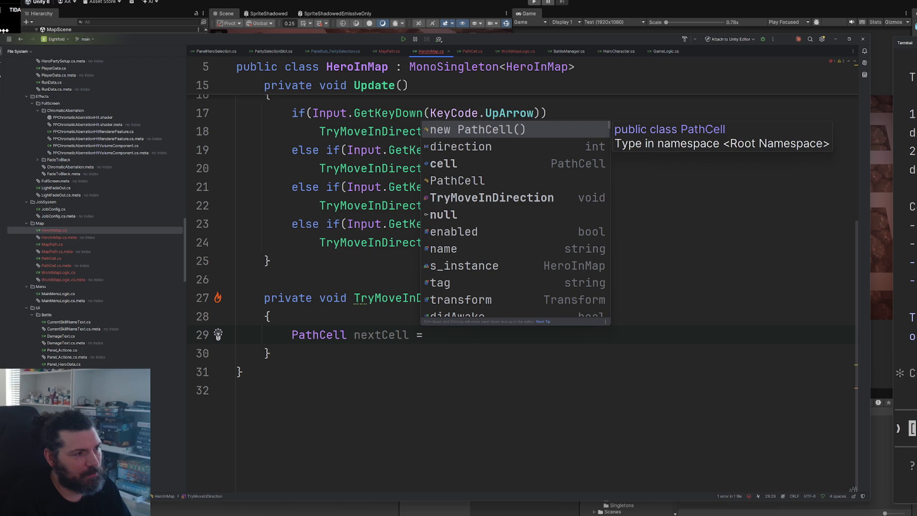
type("ce")
key("Return")
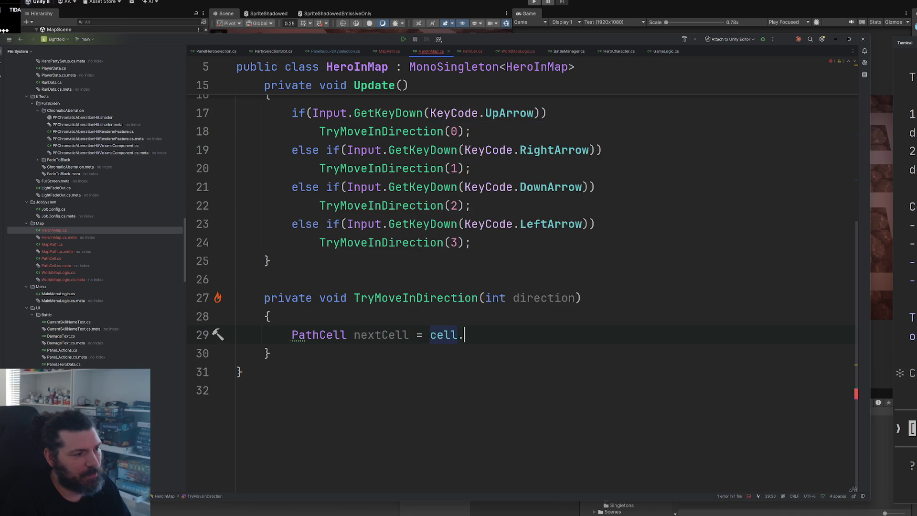
type(".getn")
key("Return")
type("(di")
key("Return")
type(";")
key("Return")
Add 'if (nextCell == null) return;' after the neighbour lookup
type("if(ne")
key("Tab")
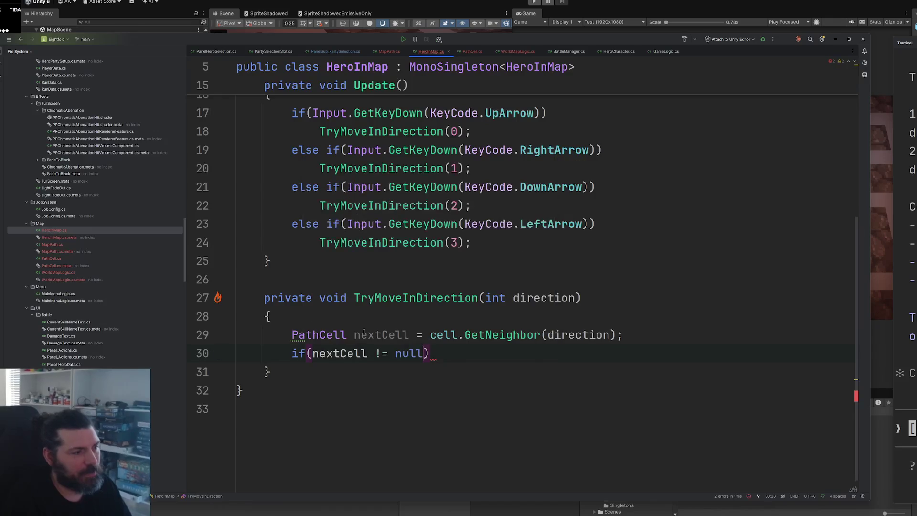
key("ctrl+z")
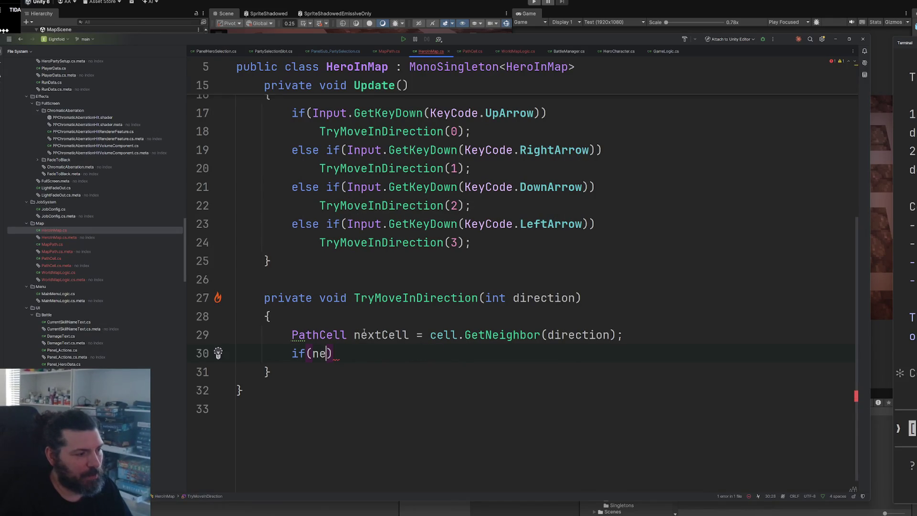
type("xt")
key("Escape")
type("ce")
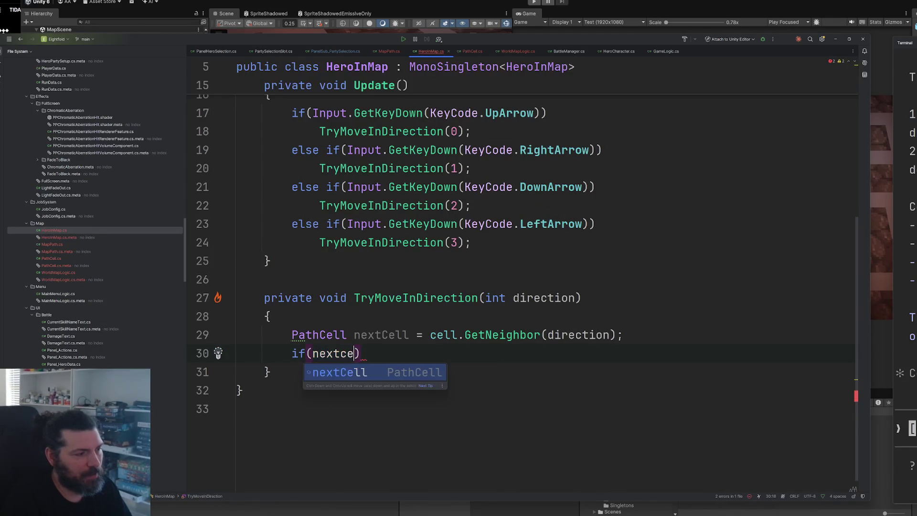
key("Tab")
type("== null")
key("shift+Return")
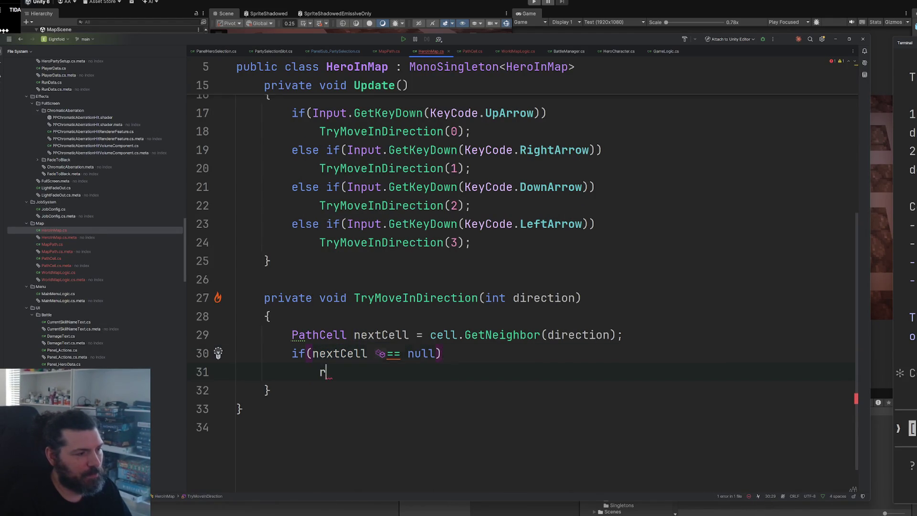
type("ret")
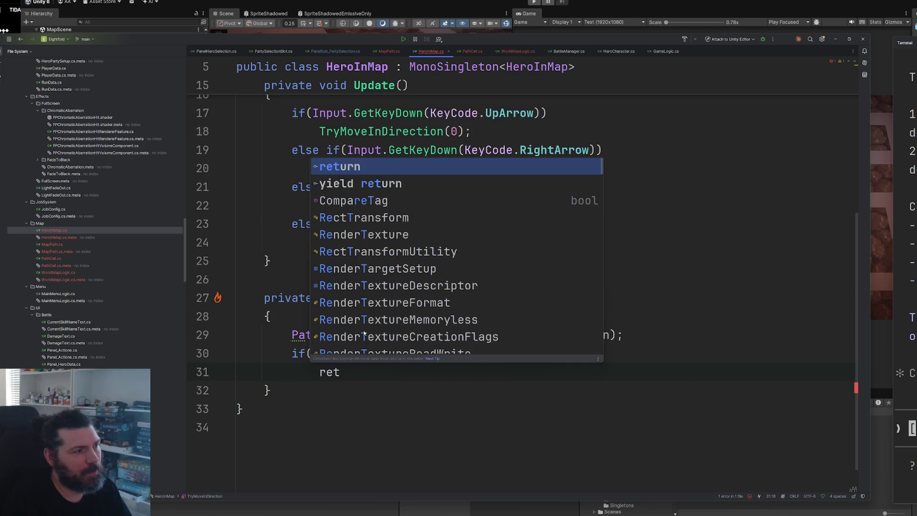
key("Tab")
type(";")
Set cell to nextCell and move transform.position to the new cell's position
scroll(372, 319, "down", 1)
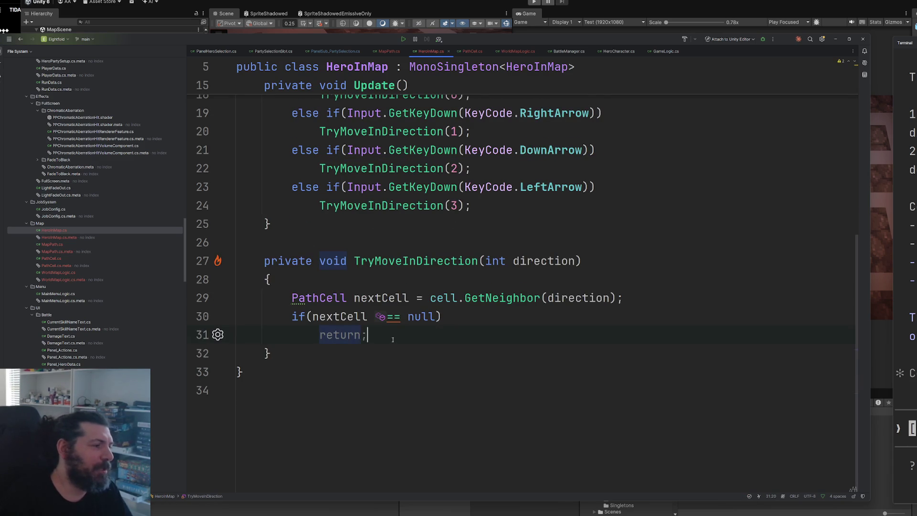
scroll(448, 331, "down", 1)
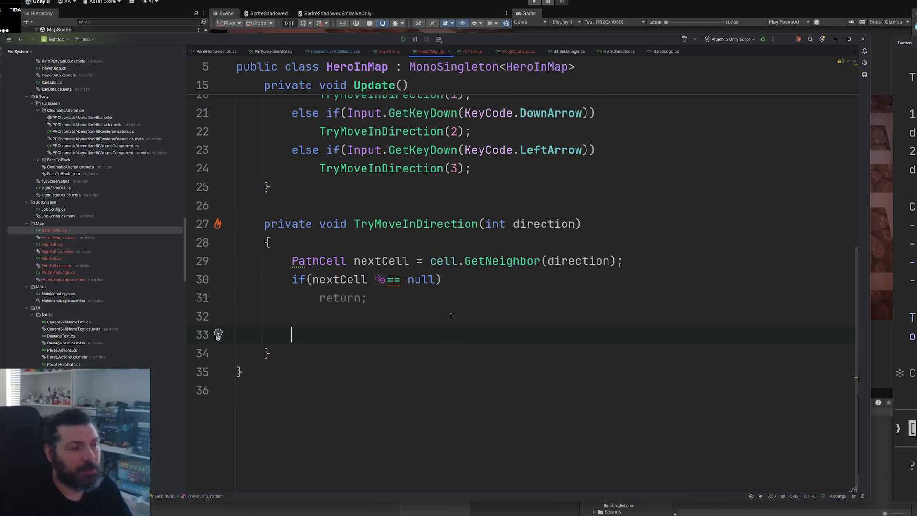
type("ce")
key("Tab")
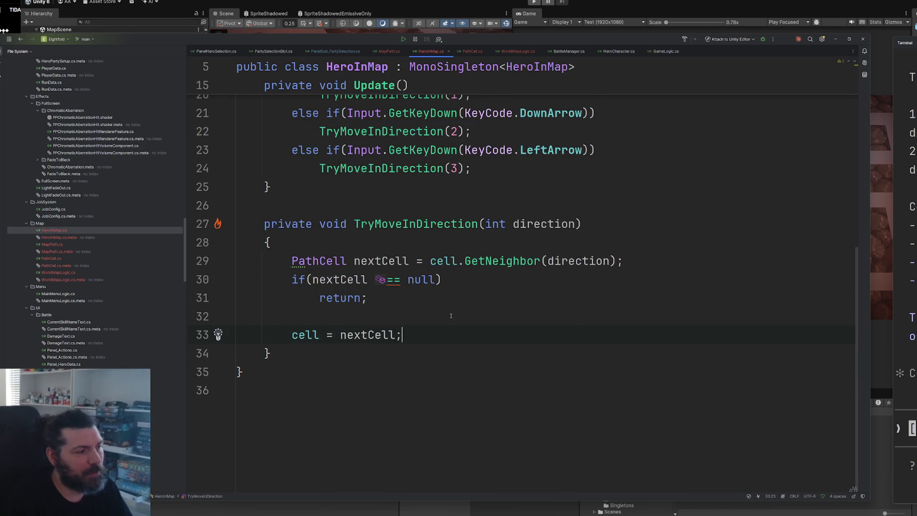
key("Return")
type("t")
key("Tab")
type(".")
key("Tab")
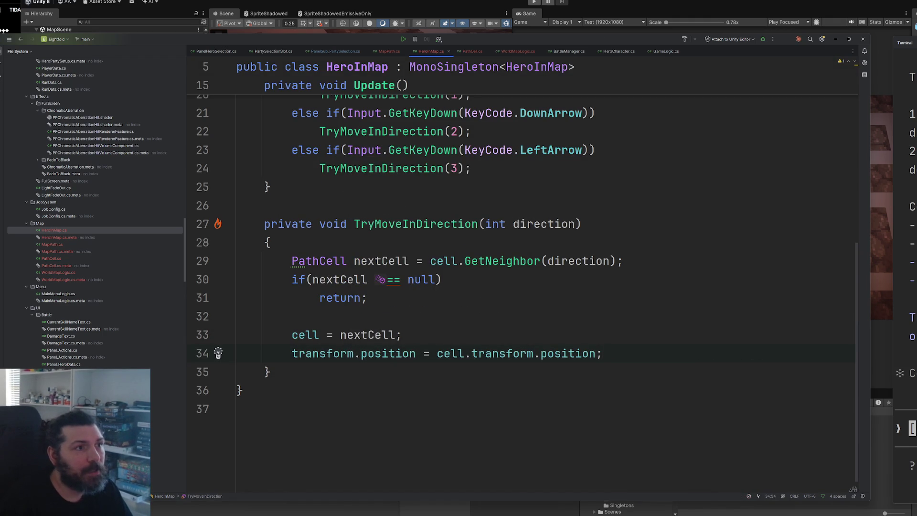
key("alt+Tab")
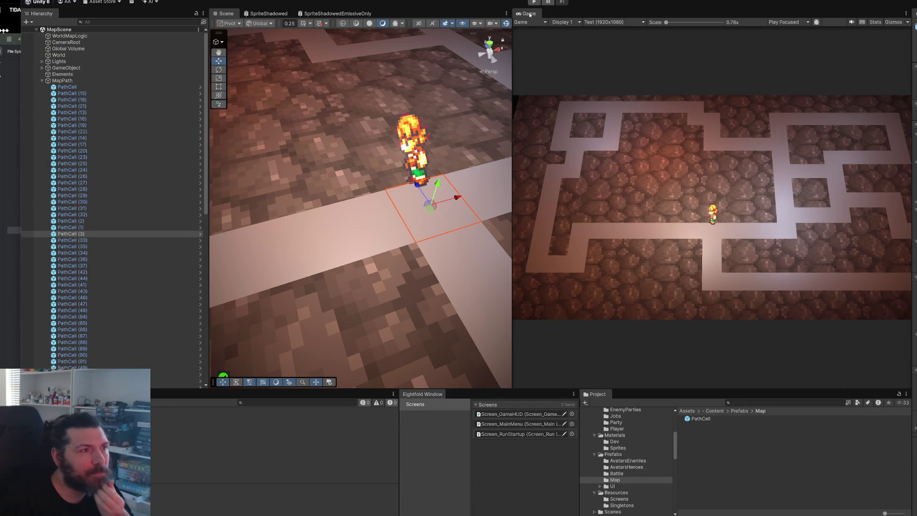
Dock the Game view beside Scene, play MapScene, and step the hero with Left, Down, Up, Down
left_click_drag(530, 14, 430, 14)
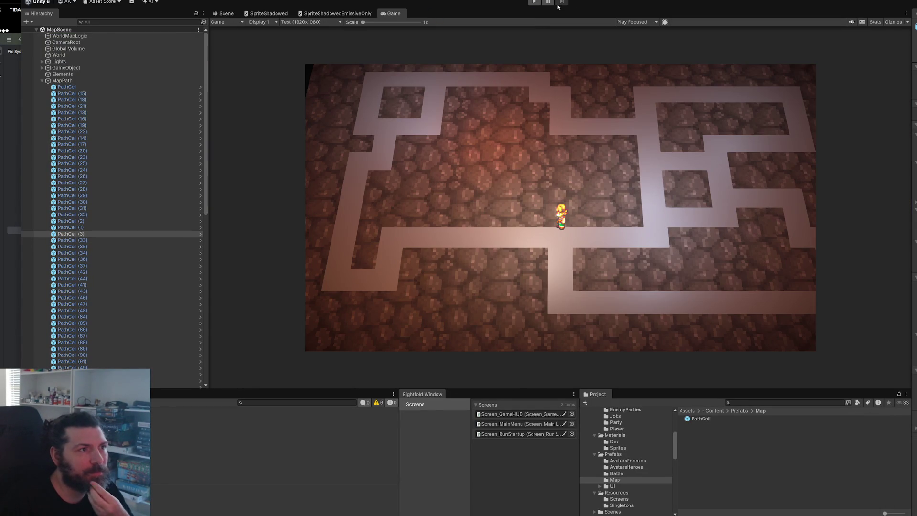
left_click(534, 3)
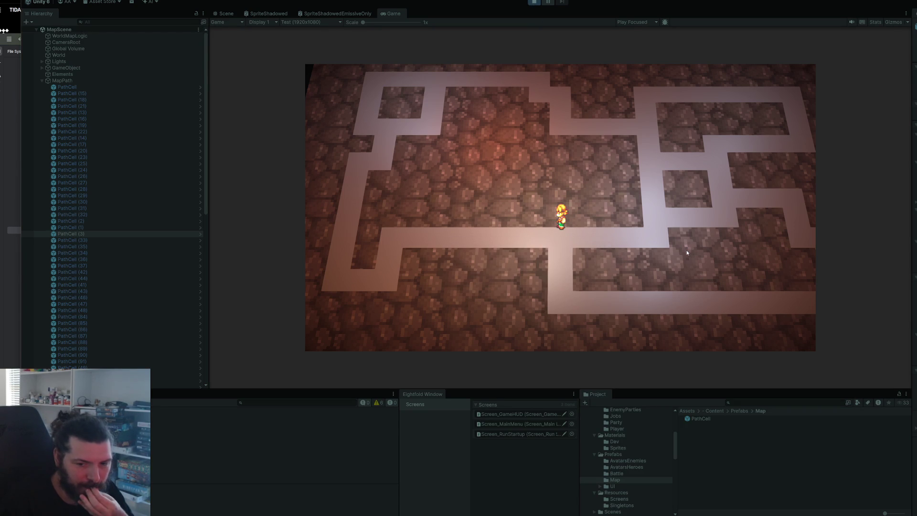
key("Left")
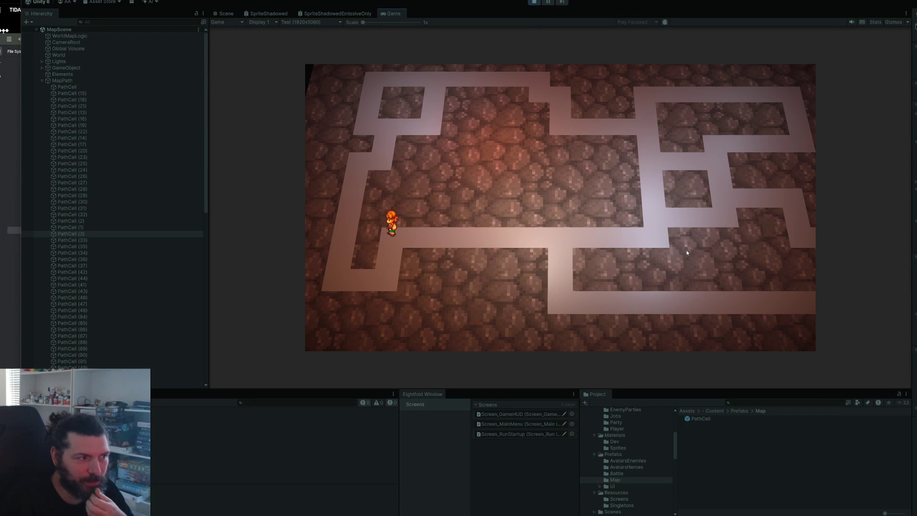
key("Down")
key("Up")
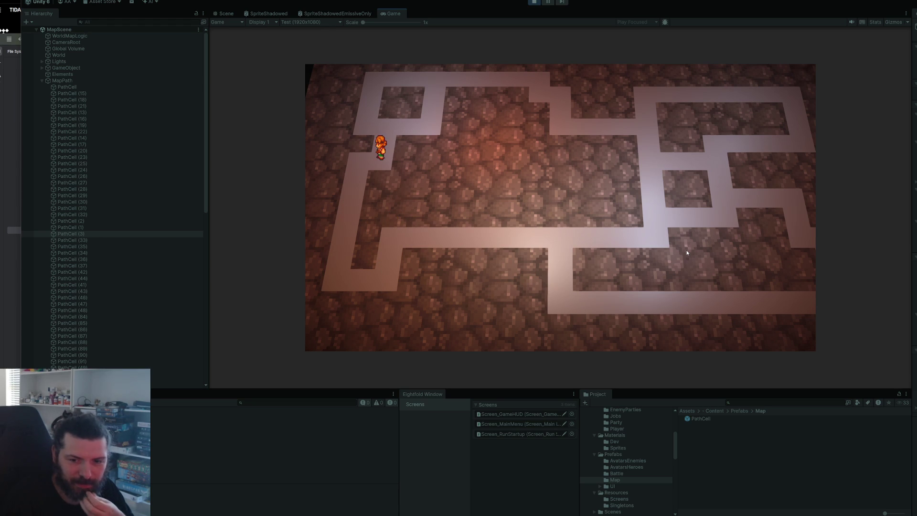
key("Down")
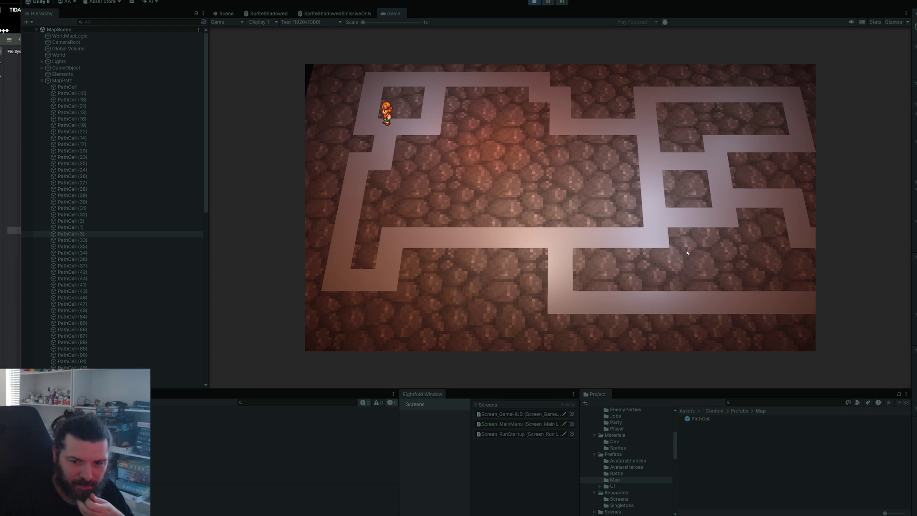
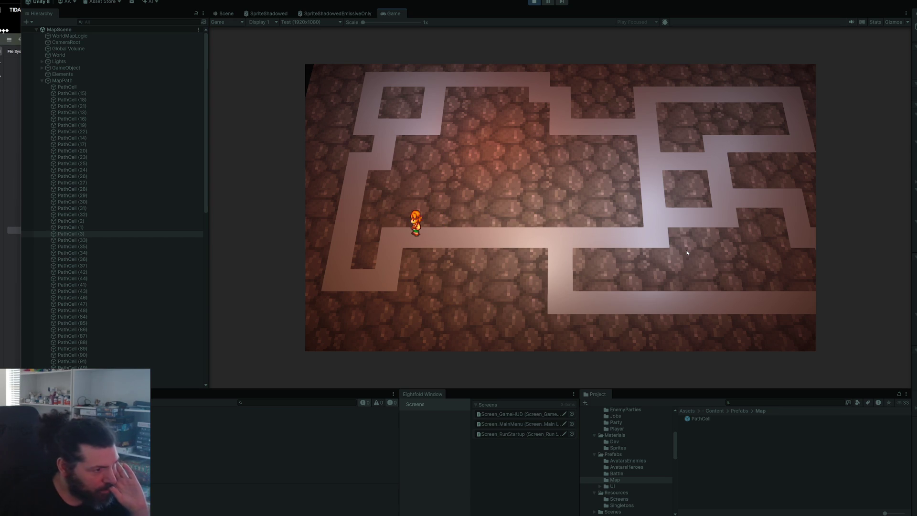
Exit Play mode, view the HeroInMap script in Rider, then bring the browser forward
left_click(540, 3)
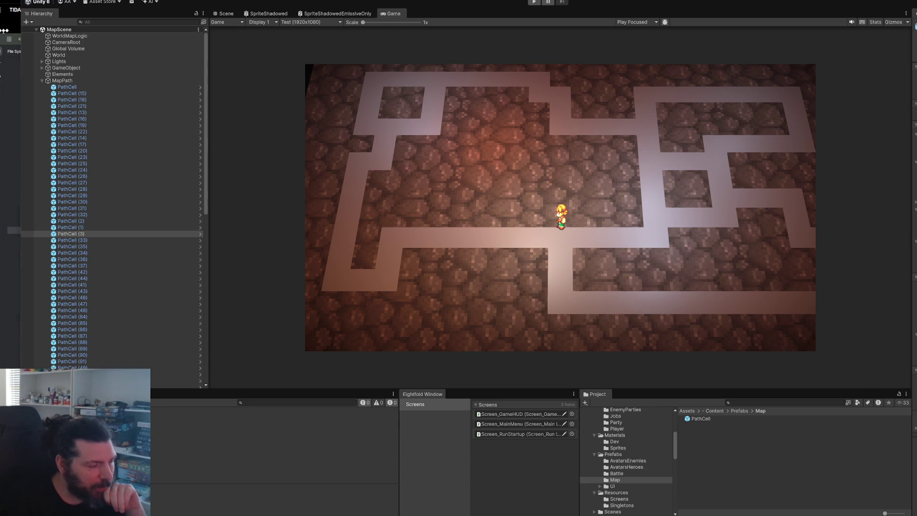
key("alt+Tab")
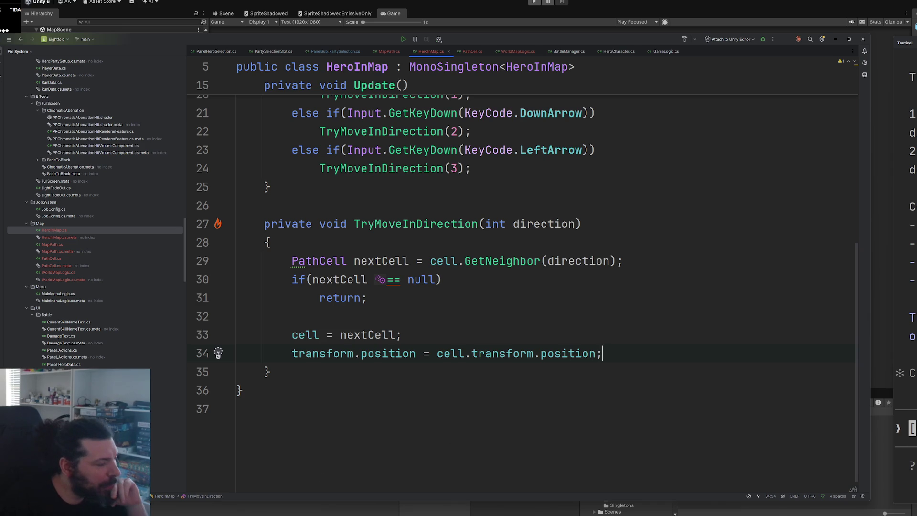
left_click(203, 510)
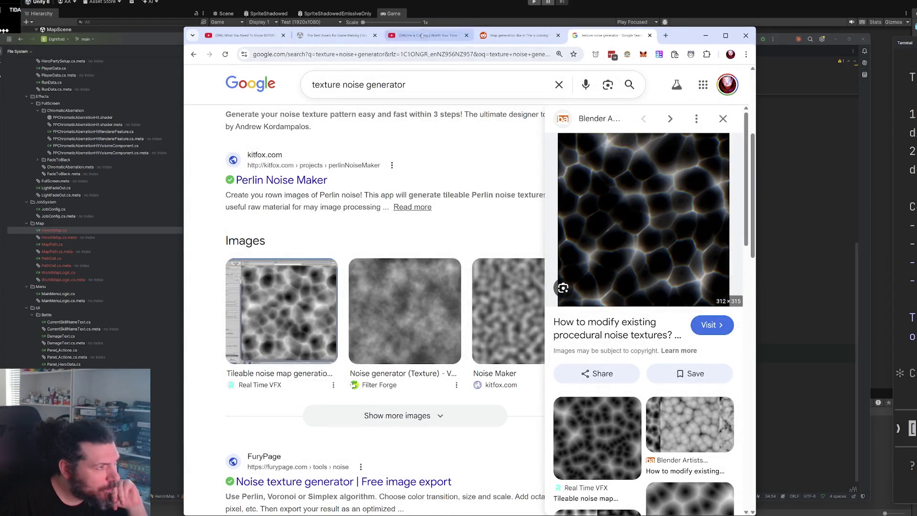
Switch to the He is Coming review tab and replay it from a few seconds back
left_click(422, 36)
key("space")
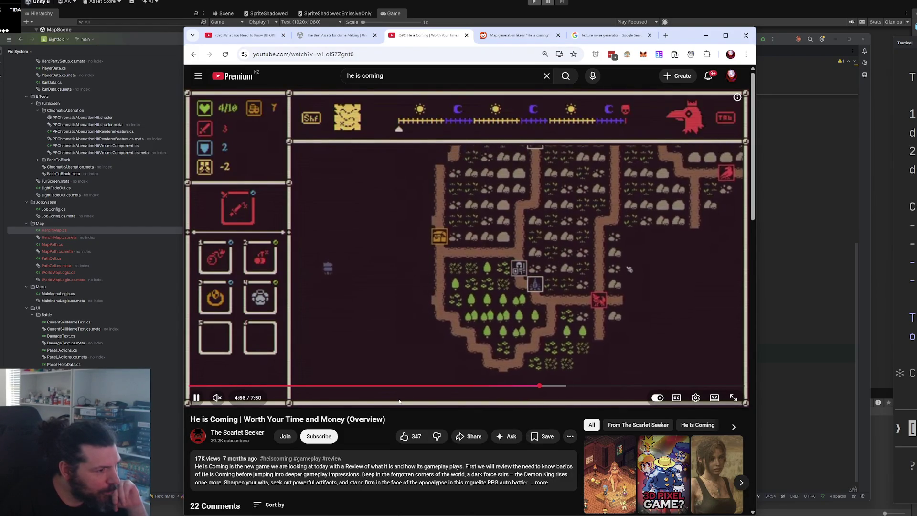
key("Left")
key("space")
key("space")
key("space")
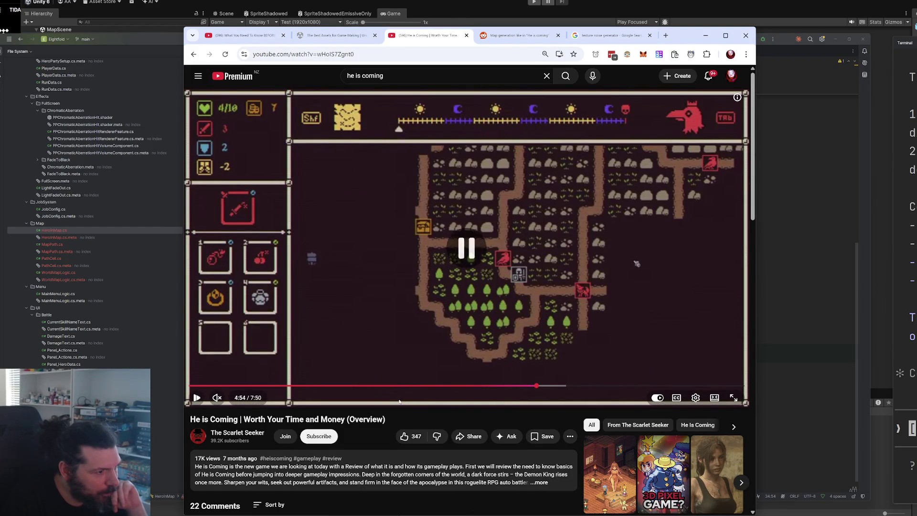
key("space")
key("space")
key("space")
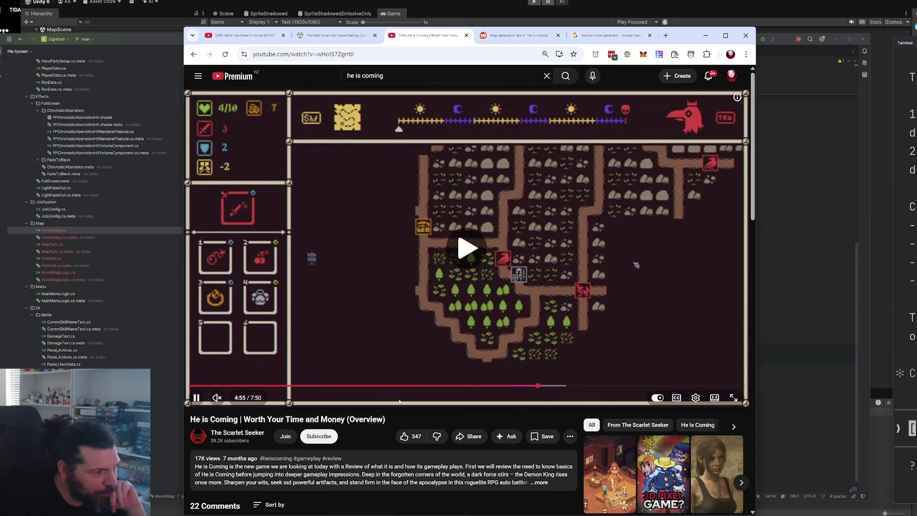
key("space")
key("space")
key("space")
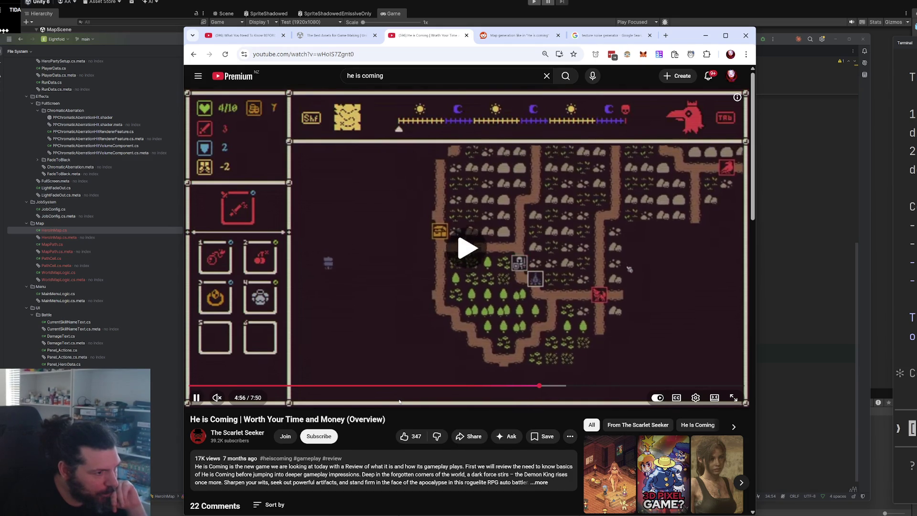
Step the video frame by frame to the 4:56 map screen showing the hero marker
key("comma")
key("comma")
key("comma")
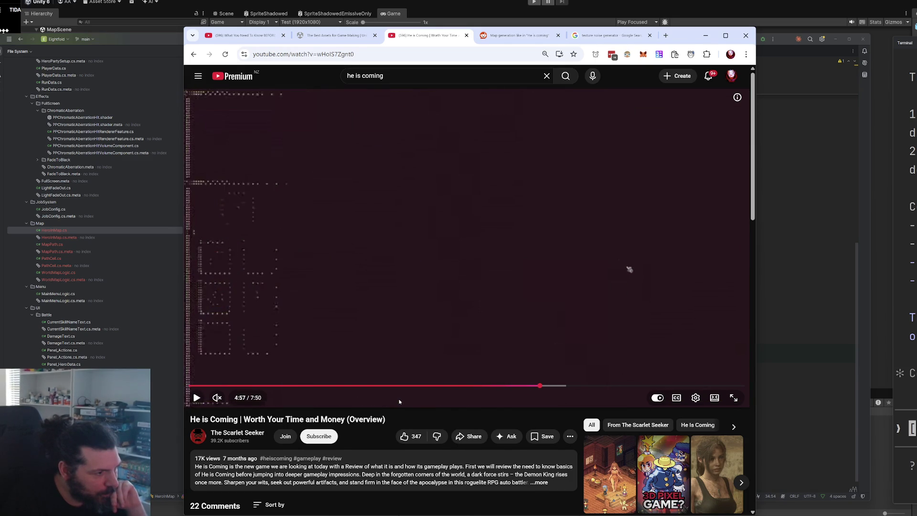
key("comma")
key("comma")
key("comma")
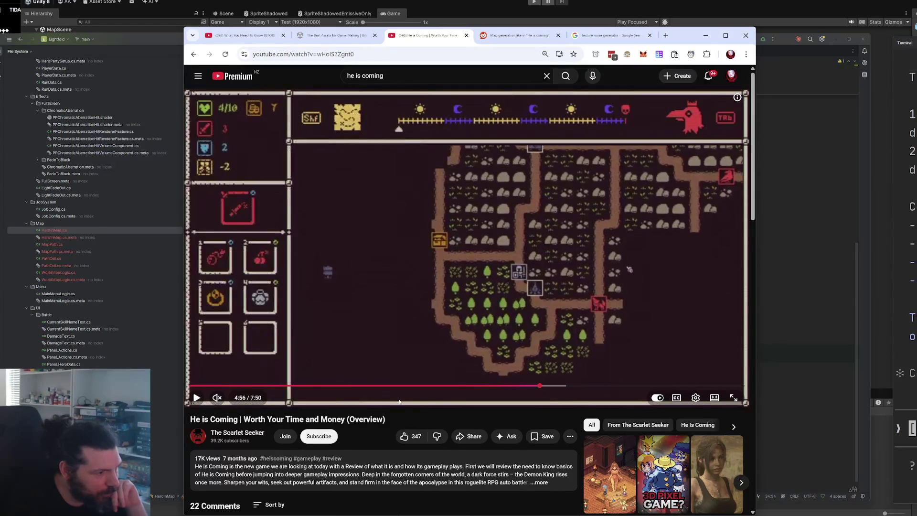
key("comma")
key("comma")
key("period")
key("comma")
key("period")
key("comma")
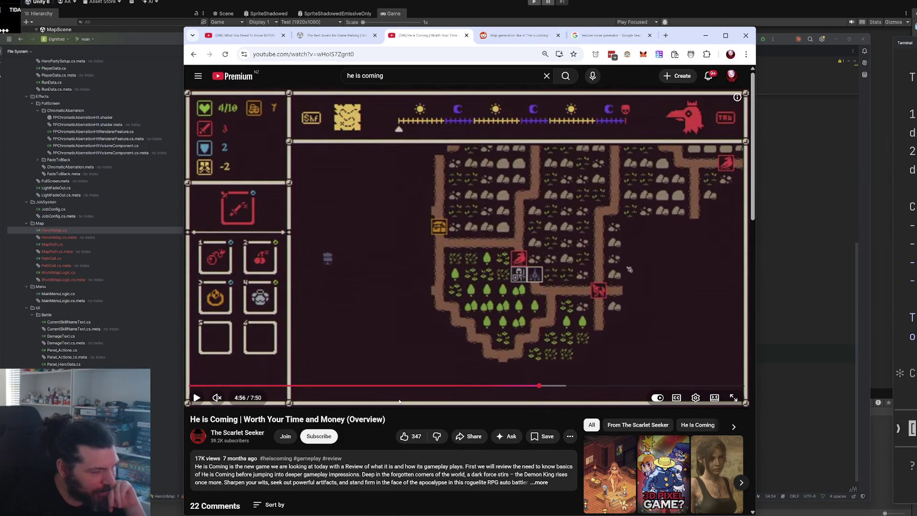
Add fields 'public float movementCooldown = 0.2f;' and a private _lastMovementTime to HeroInMap
key("alt+Tab")
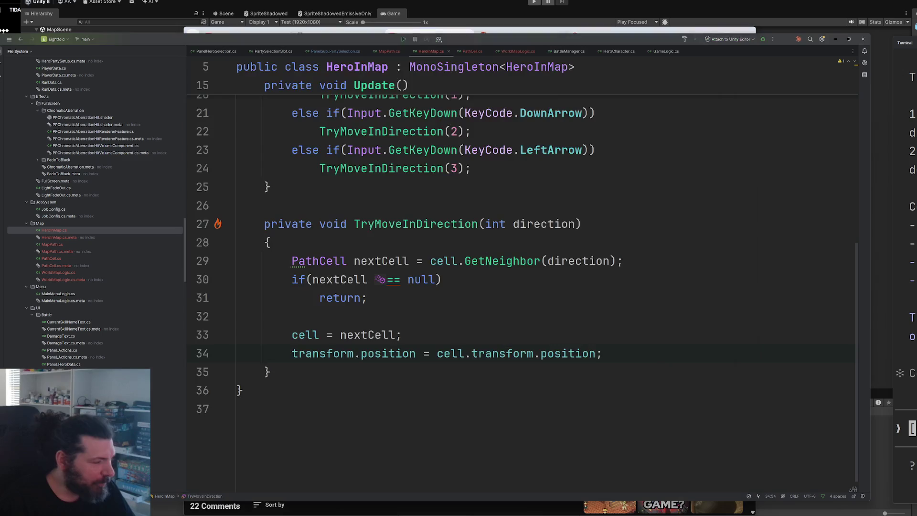
scroll(417, 378, "up", 5)
left_click(466, 144)
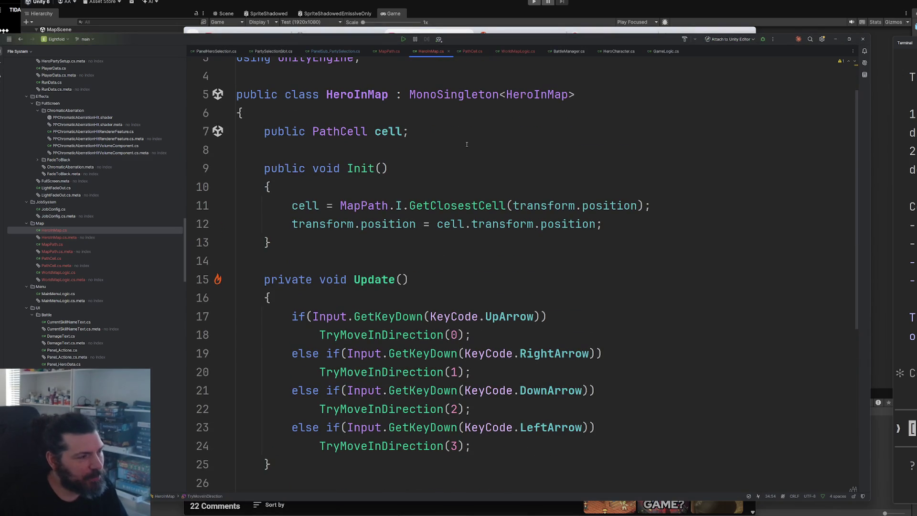
key("Return")
key("Return")
key("Up")
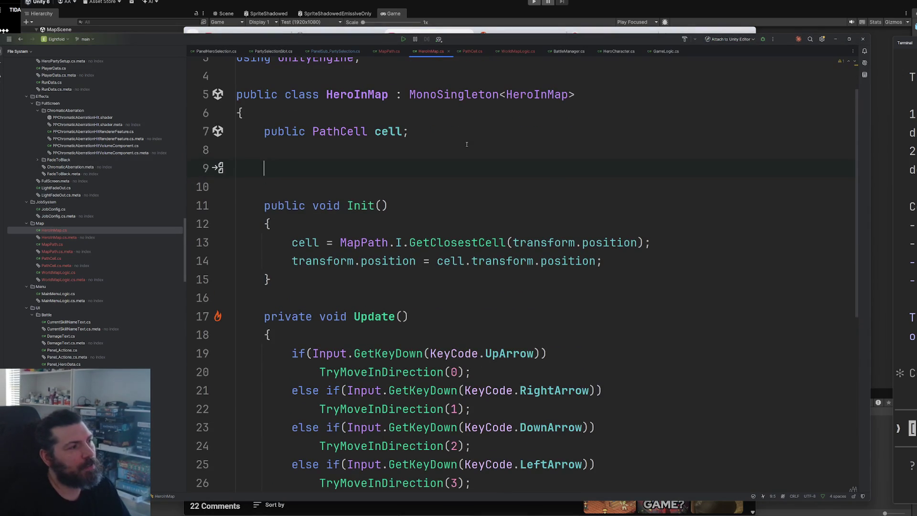
type("pr")
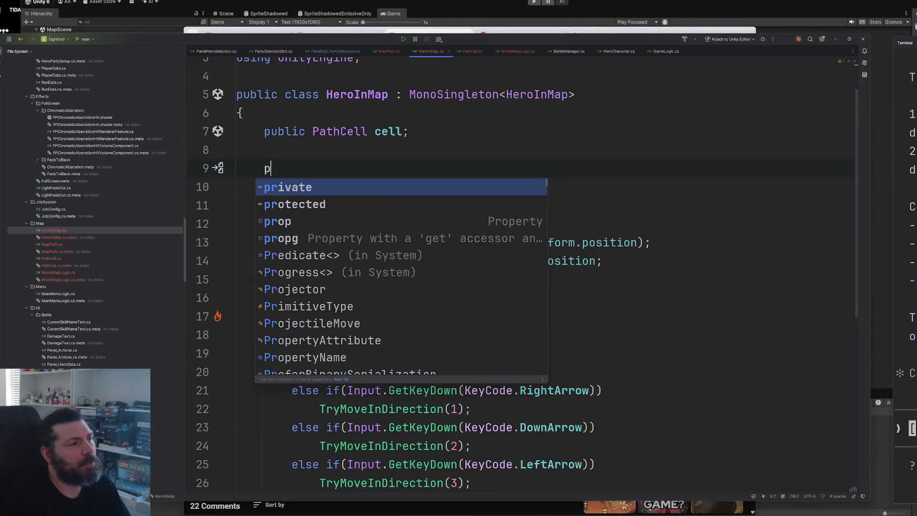
key("BackSpace")
key("BackSpace")
type("public float ")
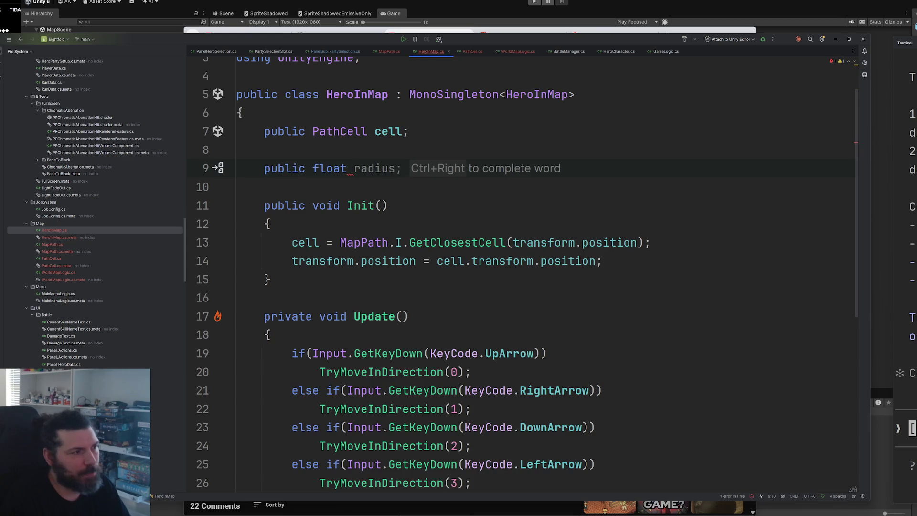
type("movementCooldo")
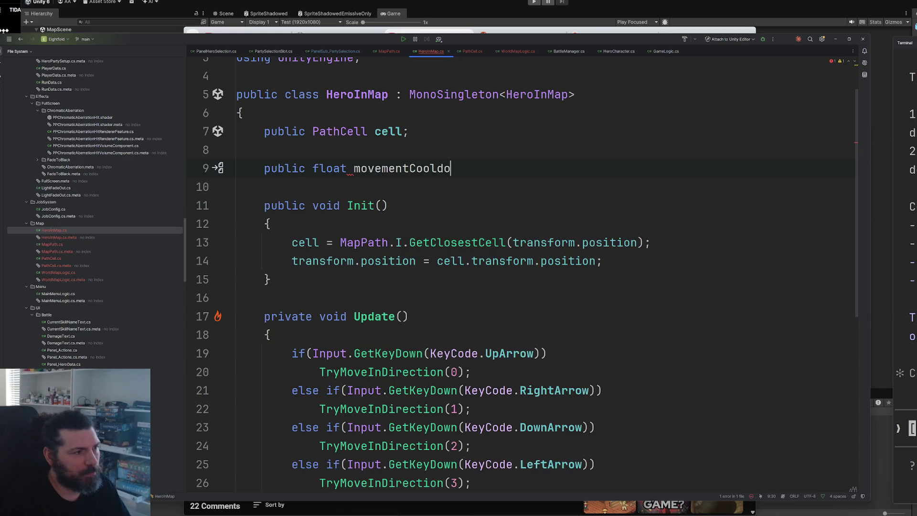
type("wn = 0.")
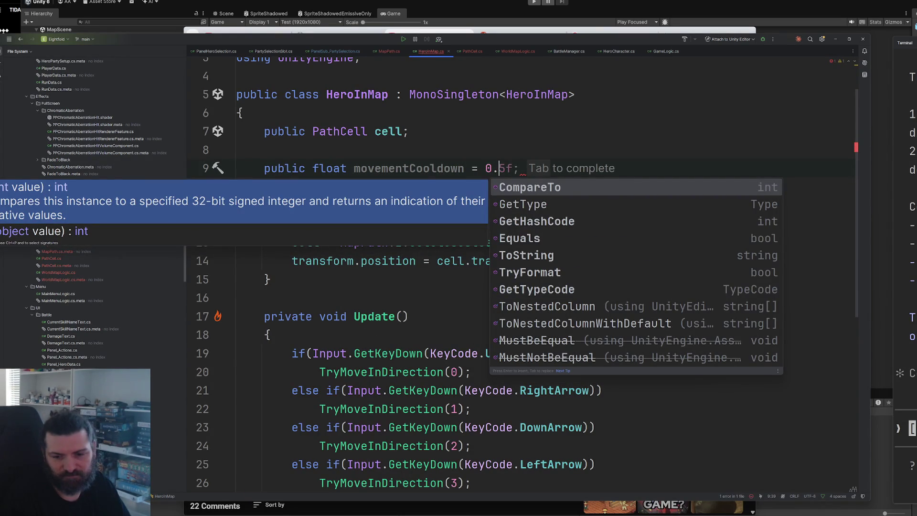
type("2f;")
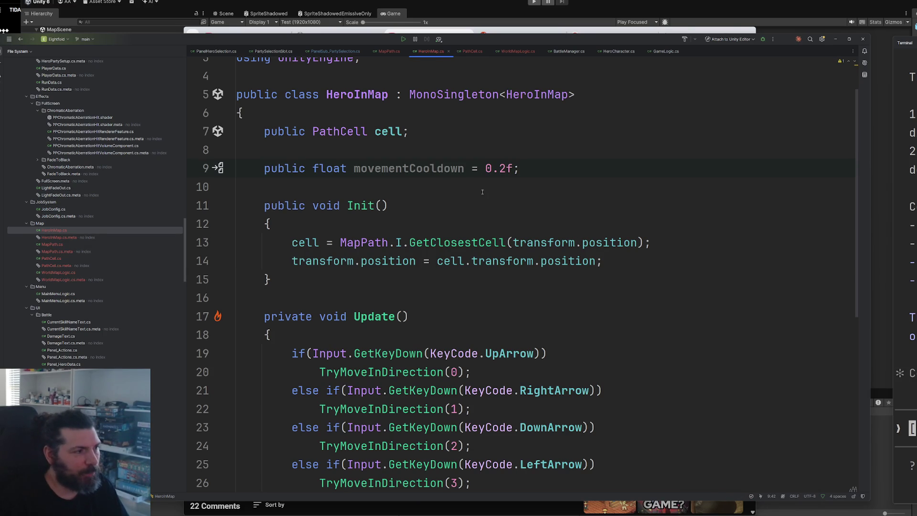
key("Return")
key("Return")
type("private fl")
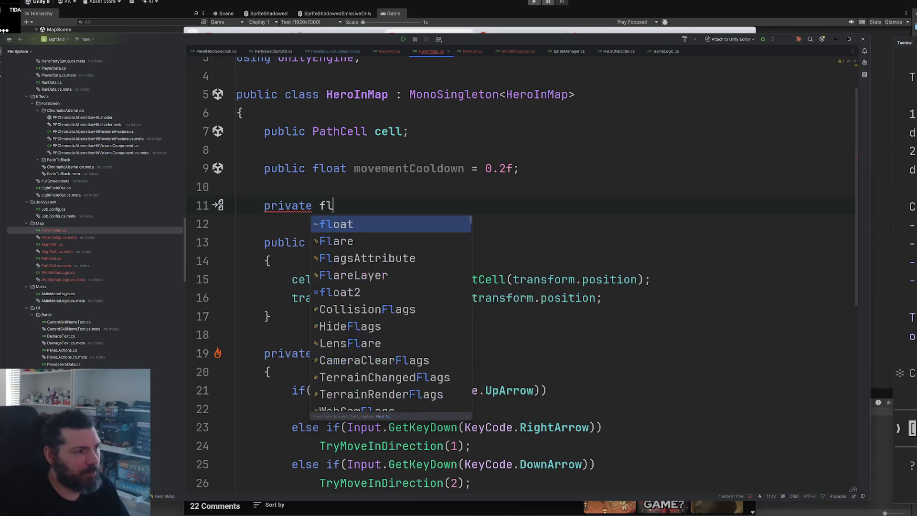
type("oat _last")
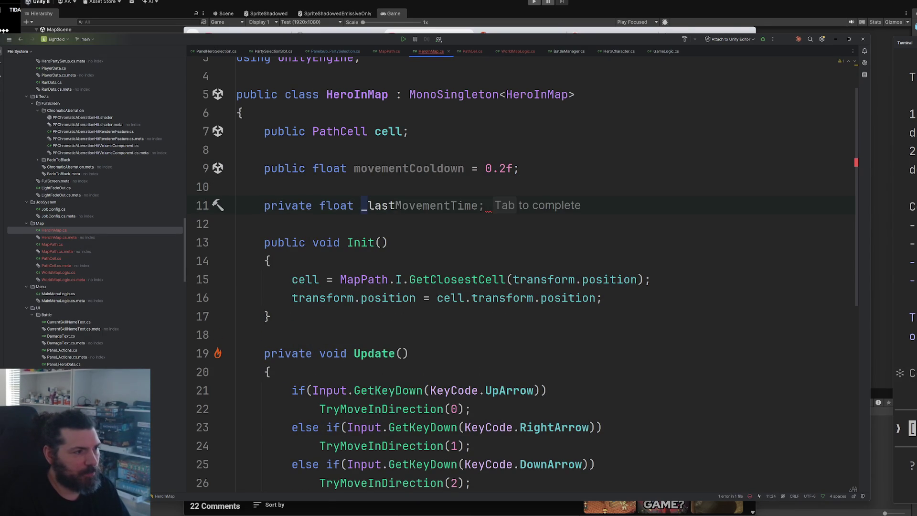
key("Tab")
Initialize _lastMovementTime to Time.time inside Init
left_click(630, 293)
key("Return")
key("Return")
key("Up")
key("Delete")
type("_")
key("Tab")
Make TryMoveInDirection return early while the movement cooldown hasn't elapsed
scroll(511, 289, "down", 10)
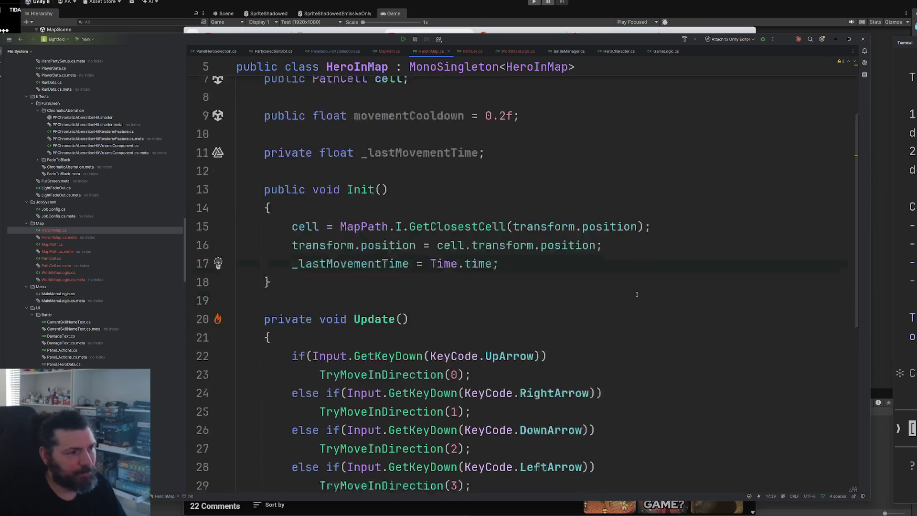
left_click(367, 297)
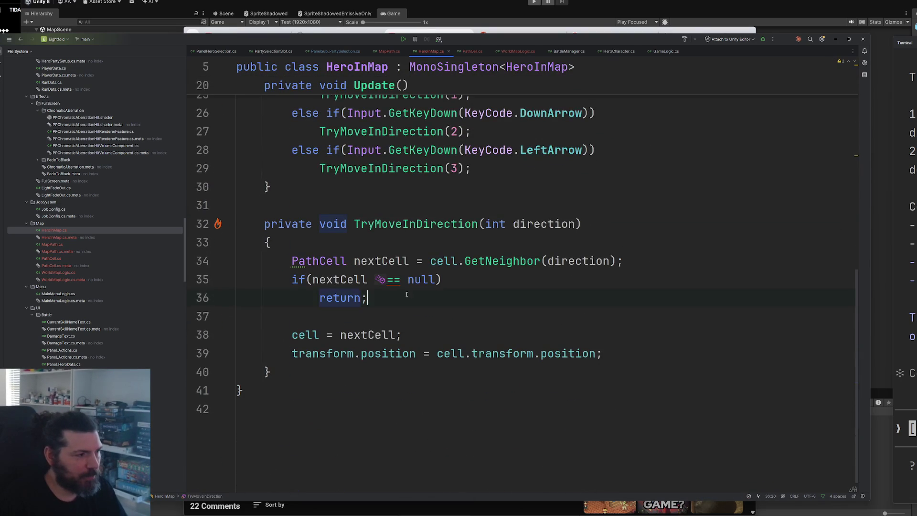
key("Up")
key("Up")
key("Up")
key("Return")
key("Return")
key("Up")
type("if(T")
key("Tab")
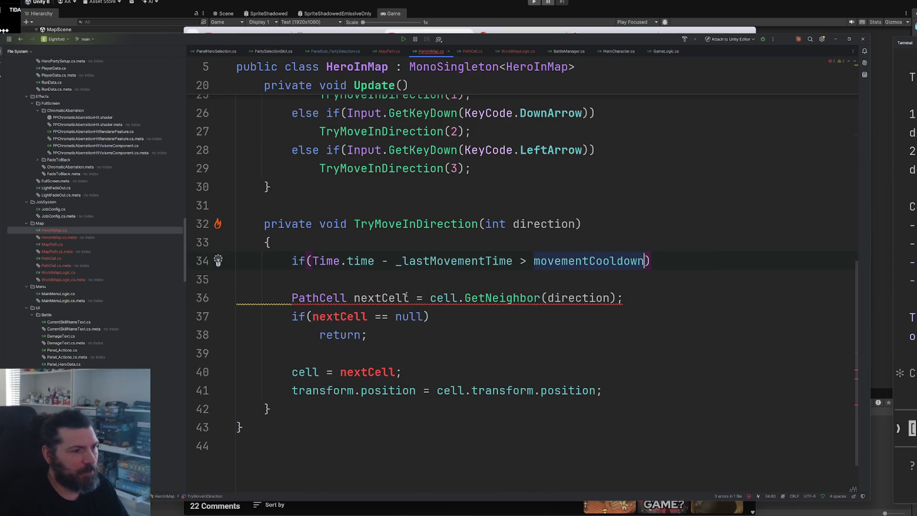
key("End")
key("Left")
key("Left")
key("Left")
key("Delete")
type("<")
left_click(292, 279)
key("Tab")
Record _lastMovementTime after a successful move, before the cell assignment
key("Tab")
key("Return")
key("Tab")
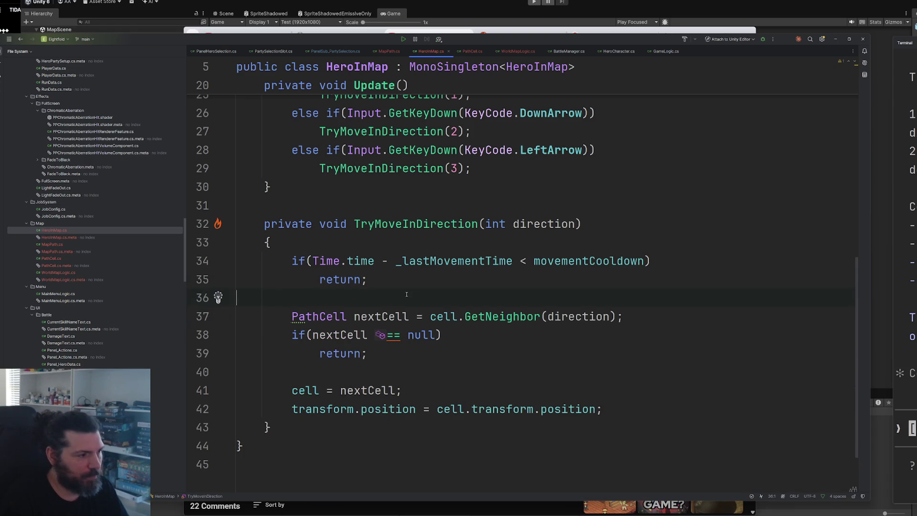
key("Return")
key("Return")
key("Up")
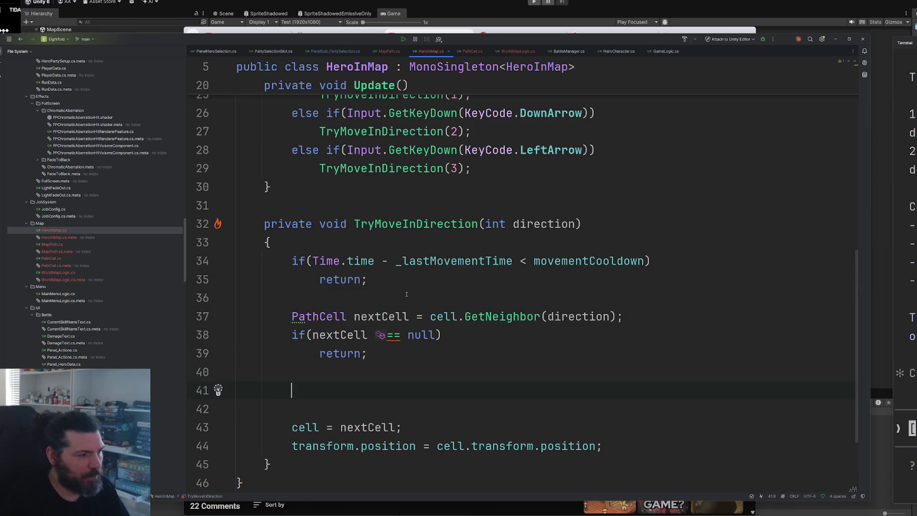
type("_")
key("Tab")
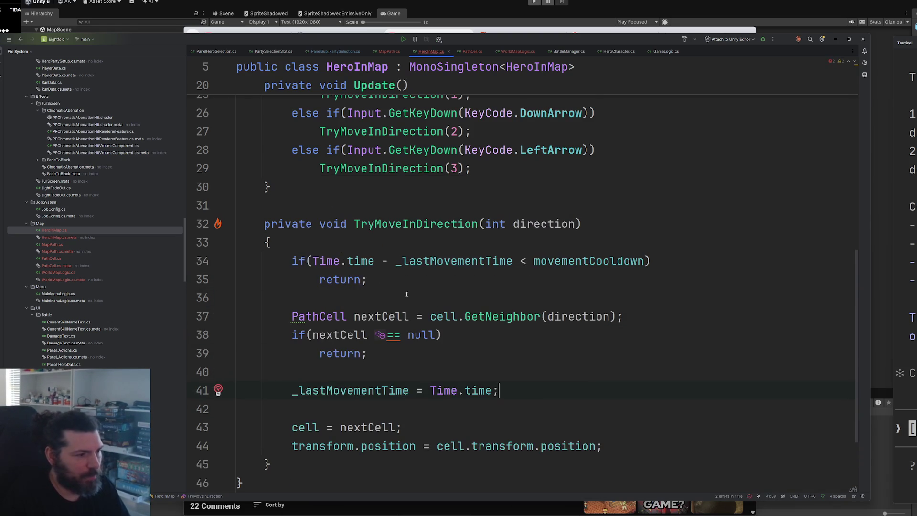
key("Delete")
key("alt+Tab")
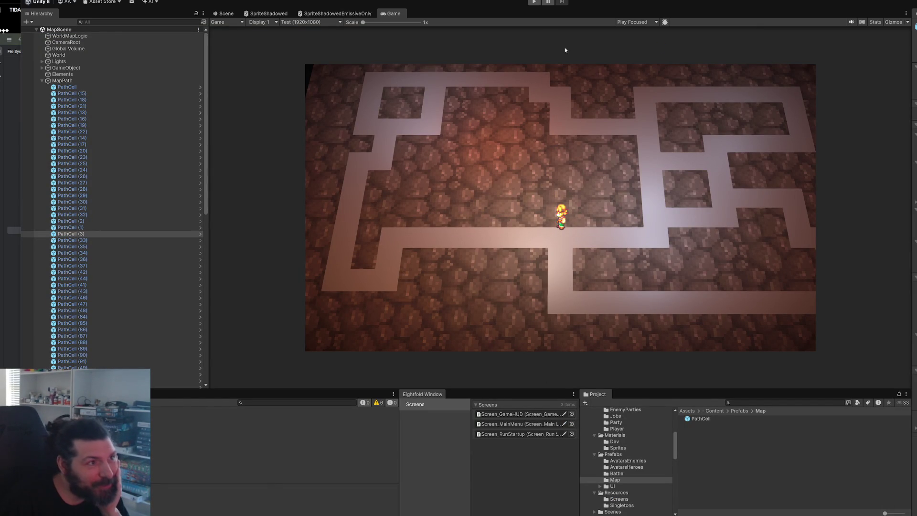
Enter Play mode and walk the hero left, then up the left corridor
left_click(541, 2)
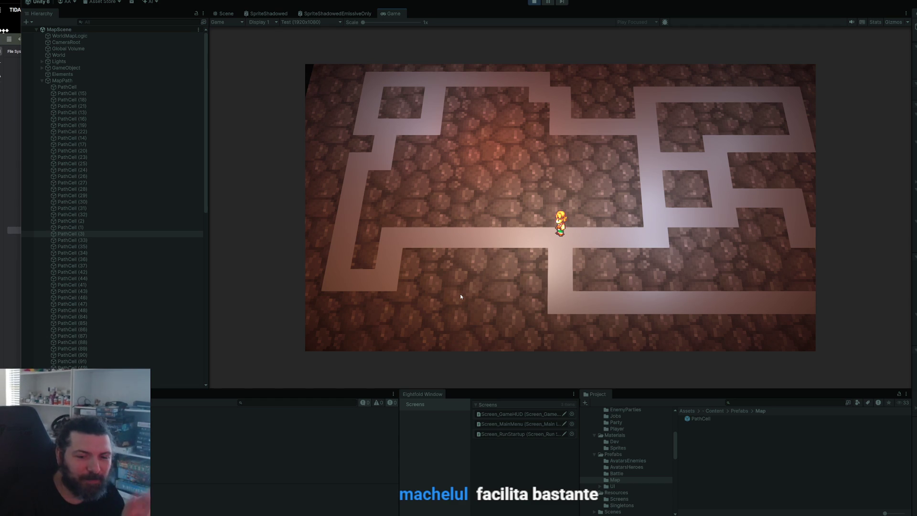
key("Left")
key("Right")
key("Left")
key("Left")
key("Left")
key("Left")
key("Left")
key("Left")
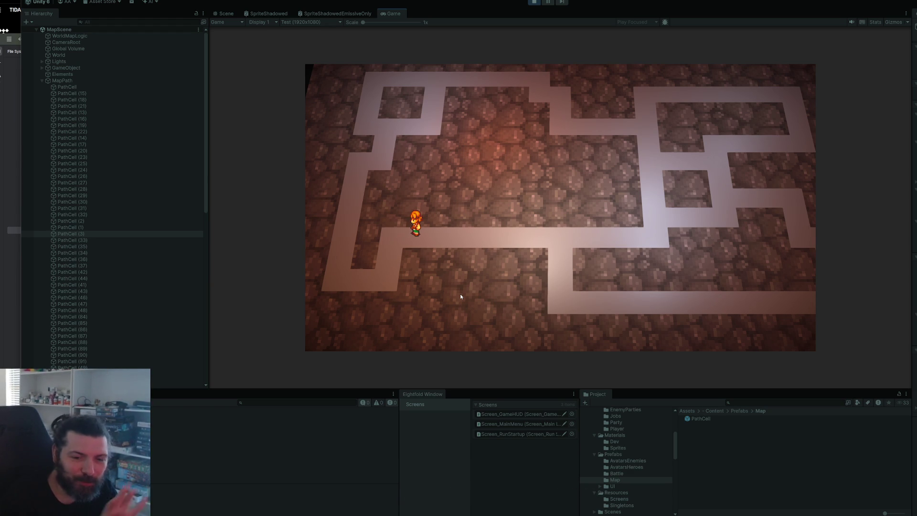
key("Down")
key("Left")
key("Up")
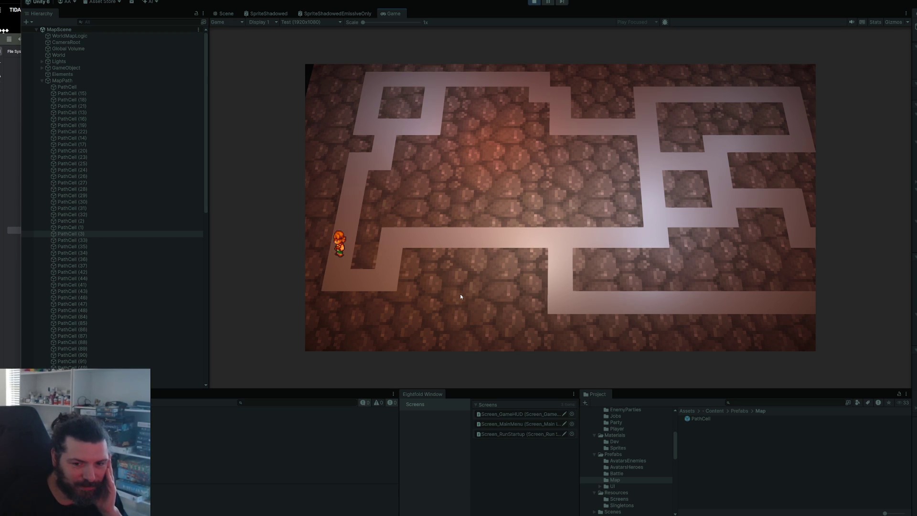
key("Right")
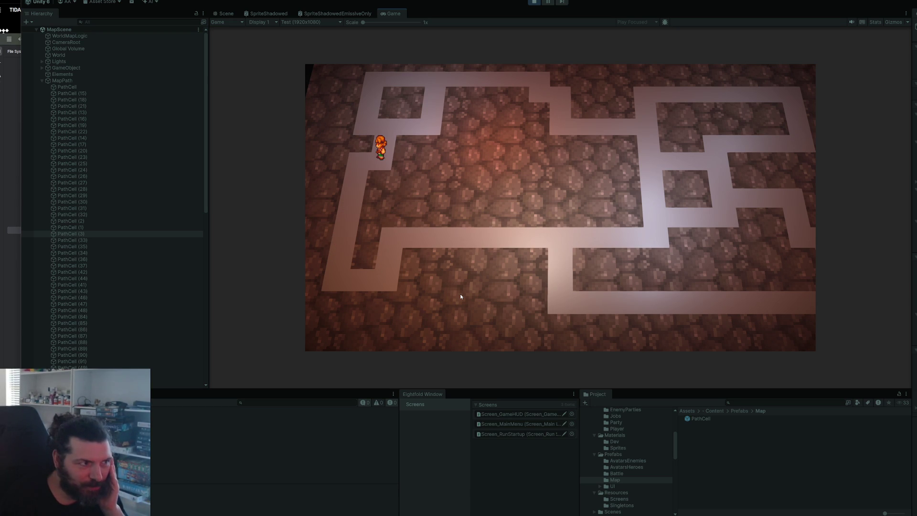
key("Up")
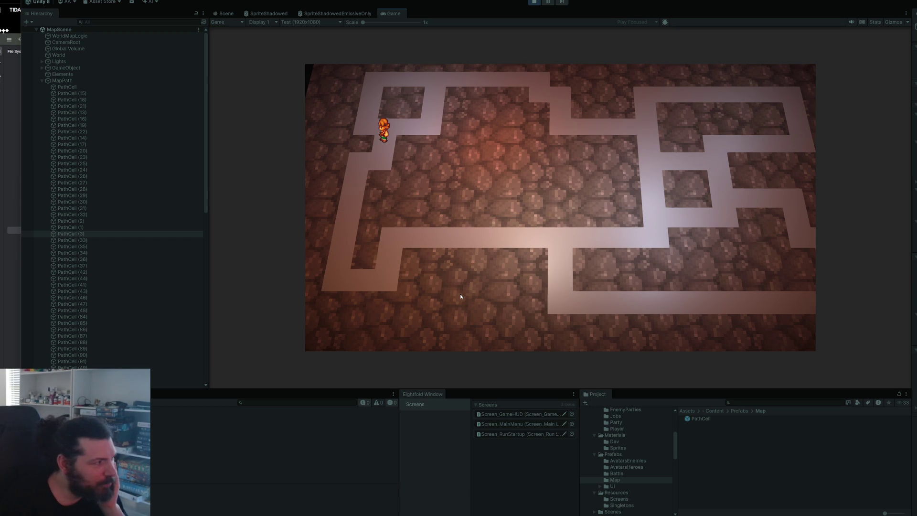
Expand HeroInMap in the Hierarchy and walk the hero along the top corridor and back
left_click(42, 80)
left_click(64, 87)
key("Up")
key("Right")
key("Up")
key("Right")
key("Right")
key("Down")
key("Left")
key("Right")
key("Down")
key("Right")
key("Right")
key("Left")
key("Left")
key("Left")
key("Up")
Walk the hero down the left corridor into the bottom corridor, then stop playing
key("Up")
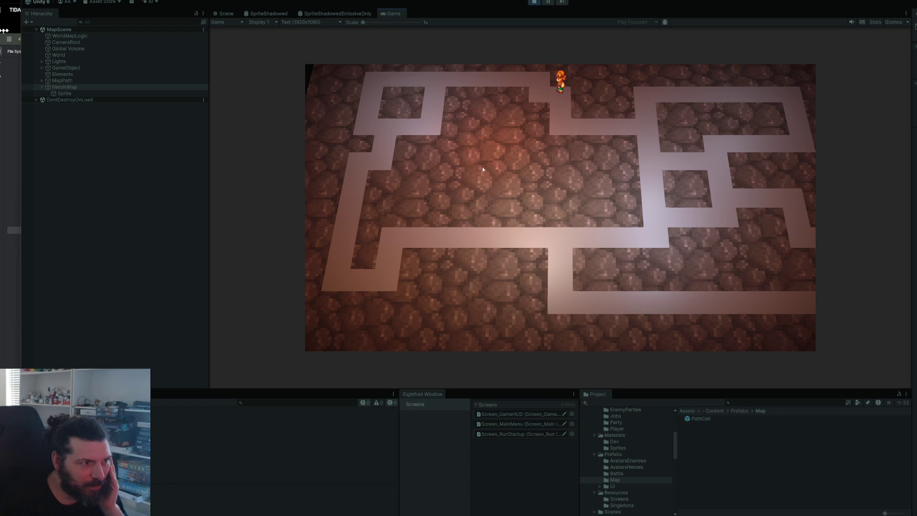
key("Left")
key("Left")
key("Left")
key("Down")
key("Left")
key("Left")
key("Down")
key("Down")
key("Down")
key("Down")
key("Down")
key("Right")
key("Right")
key("Up")
key("Up")
key("Right")
key("Right")
key("Right")
key("Right")
key("Right")
key("Right")
key("Down")
key("Down")
key("Right")
key("Right")
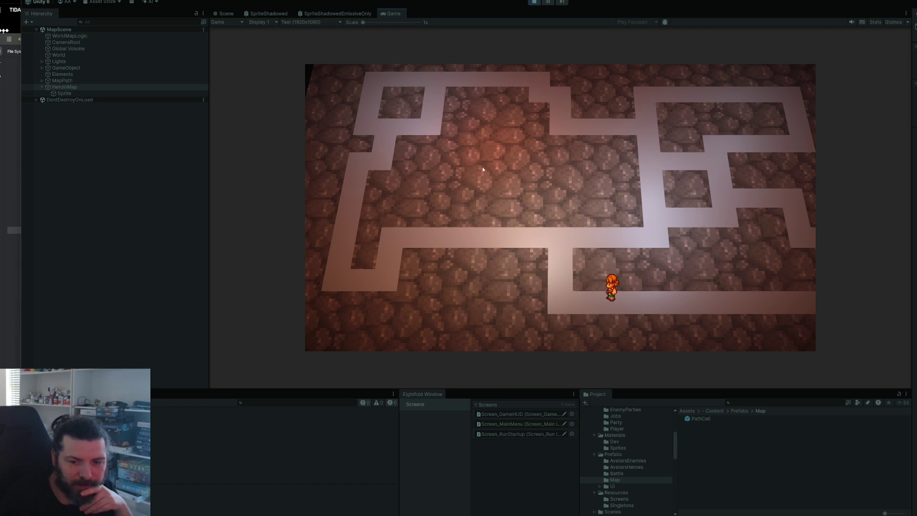
left_click(534, 5)
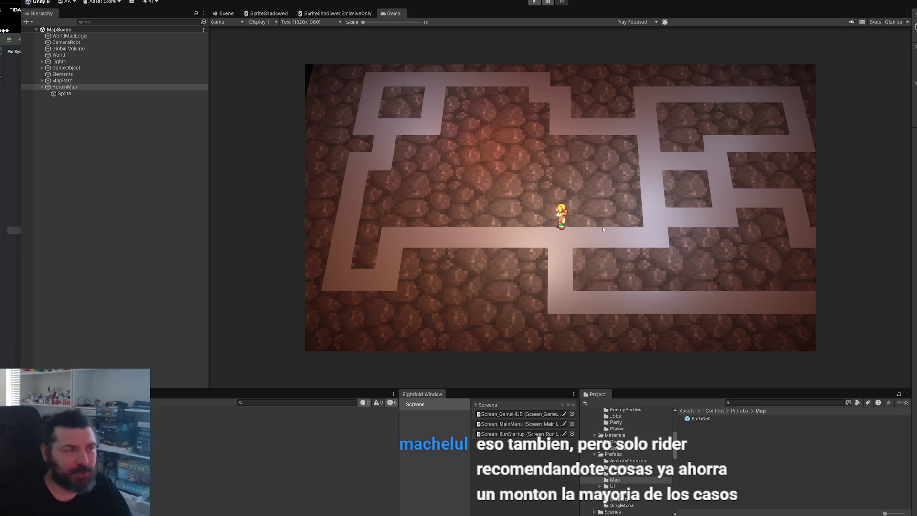
Create an empty child under Elements named MapElement-Enemy
left_click(223, 13)
scroll(582, 152, "down", 5)
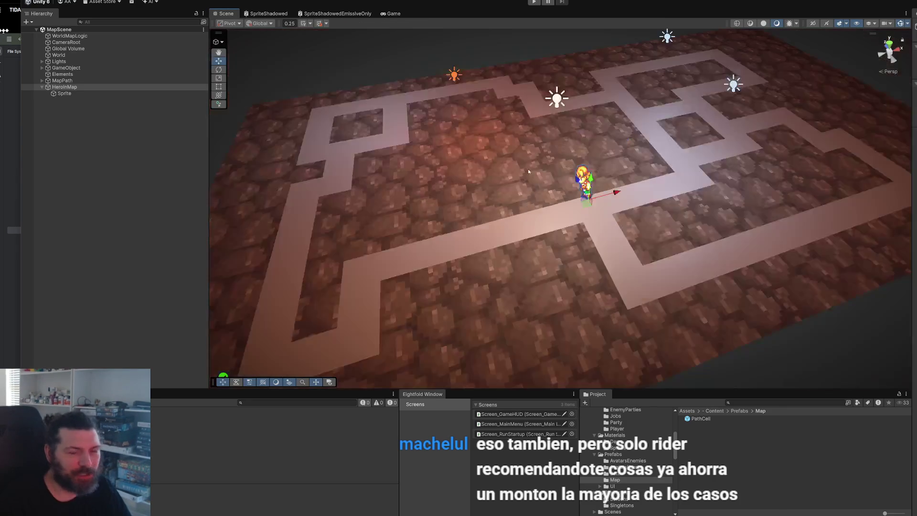
scroll(583, 152, "up", 5)
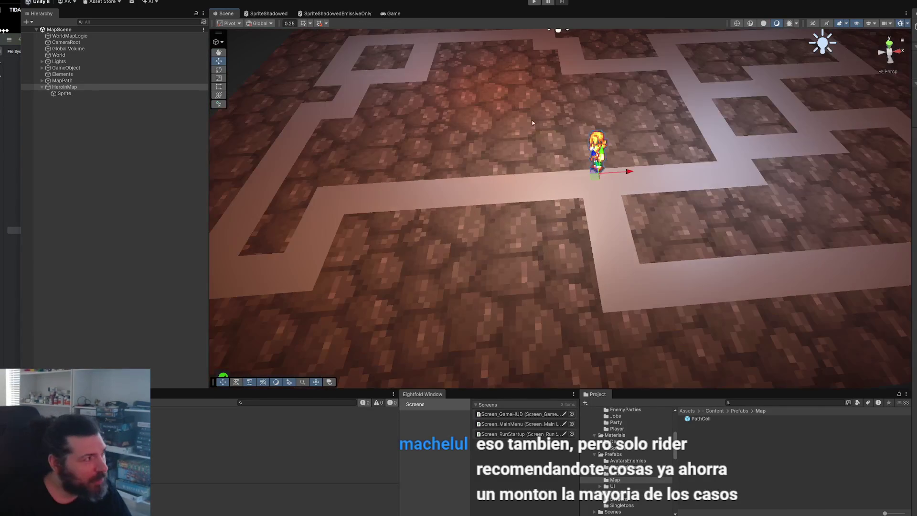
left_click(43, 89)
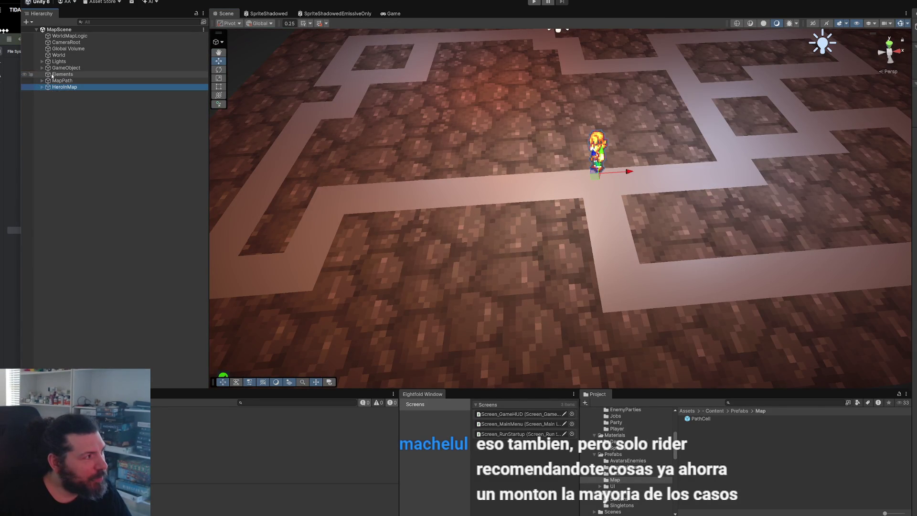
right_click(52, 74)
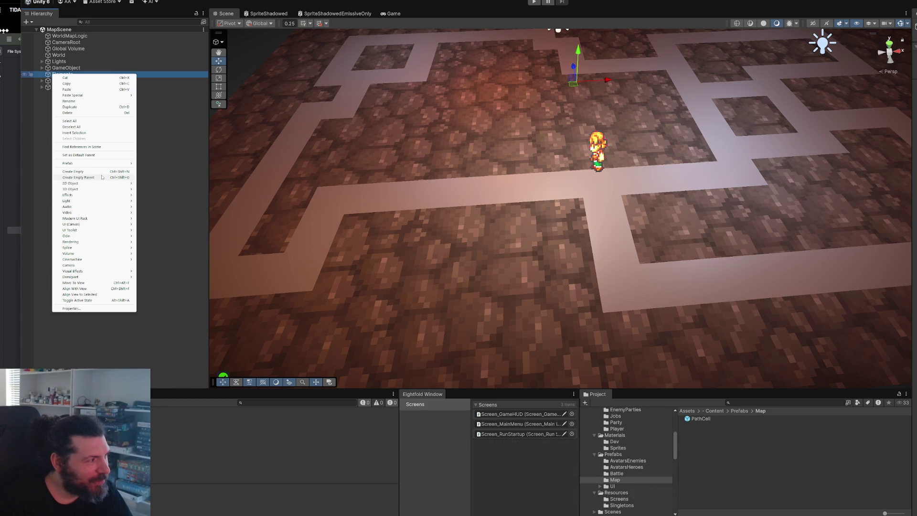
left_click(102, 171)
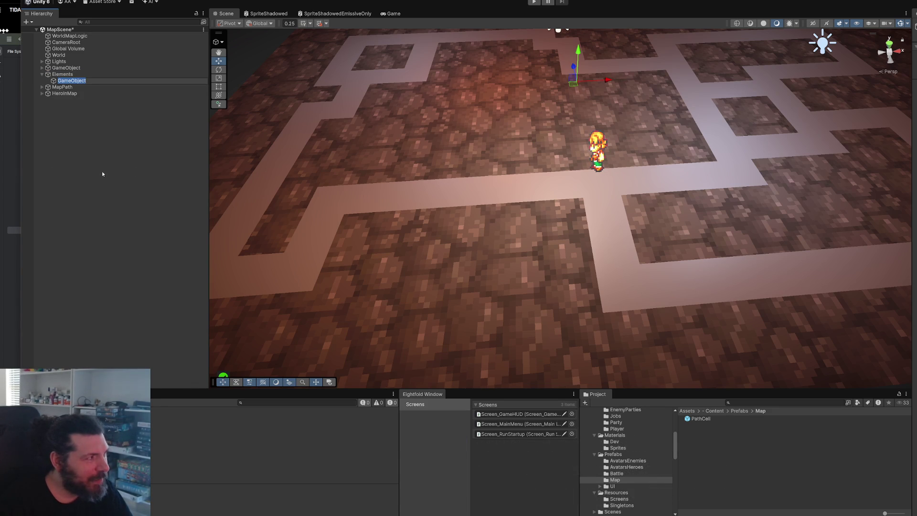
type("MapElement-")
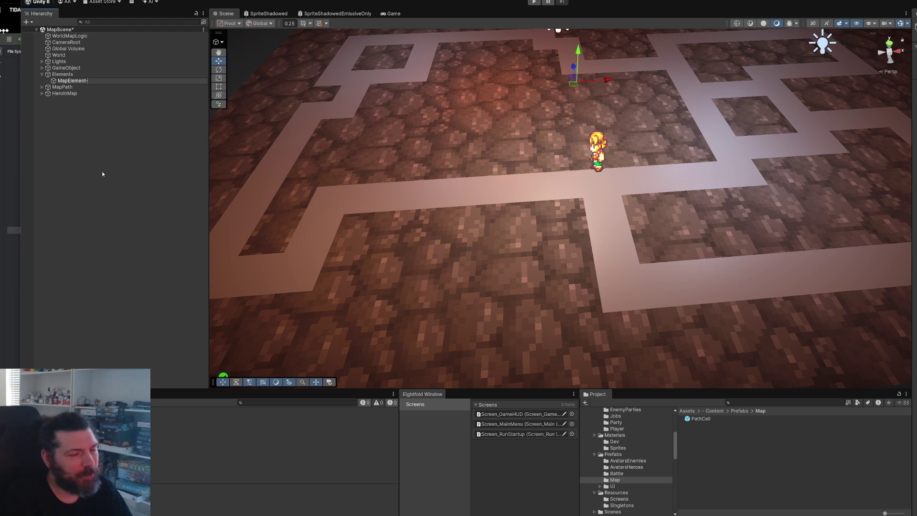
type("Enemy")
key("Return")
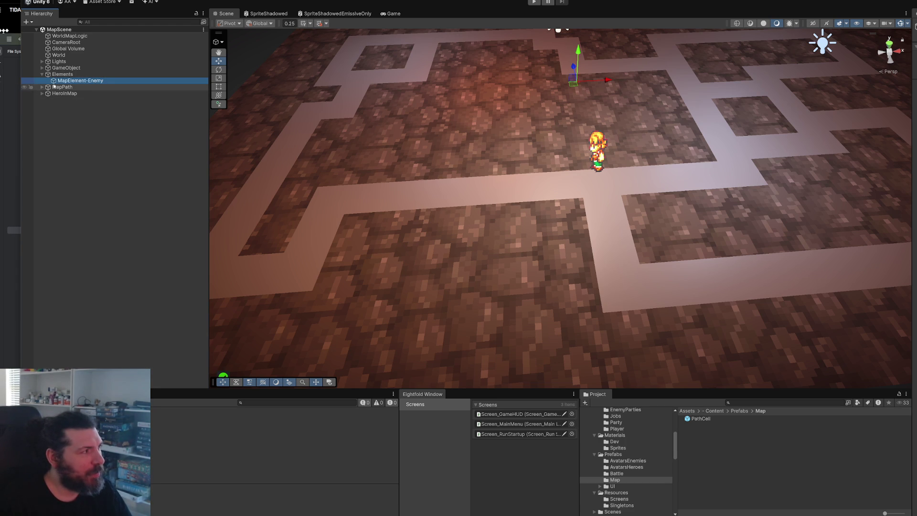
Duplicate the hero's Sprite into MapElement-Enemy, keep the name Sprite, and save the scene
left_click(63, 93)
key("Right")
left_click(61, 99)
key("ctrl+d")
left_click_drag(88, 82, 88, 81)
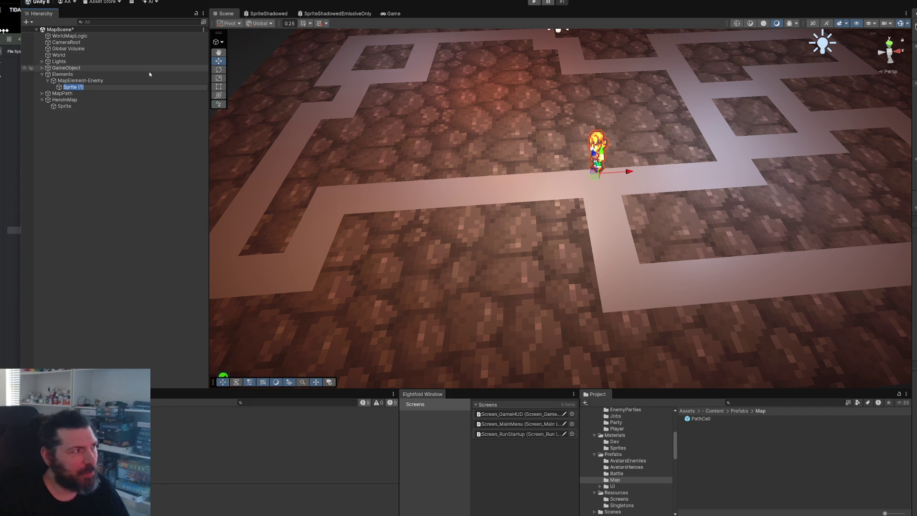
key("BackSpace")
key("BackSpace")
key("BackSpace")
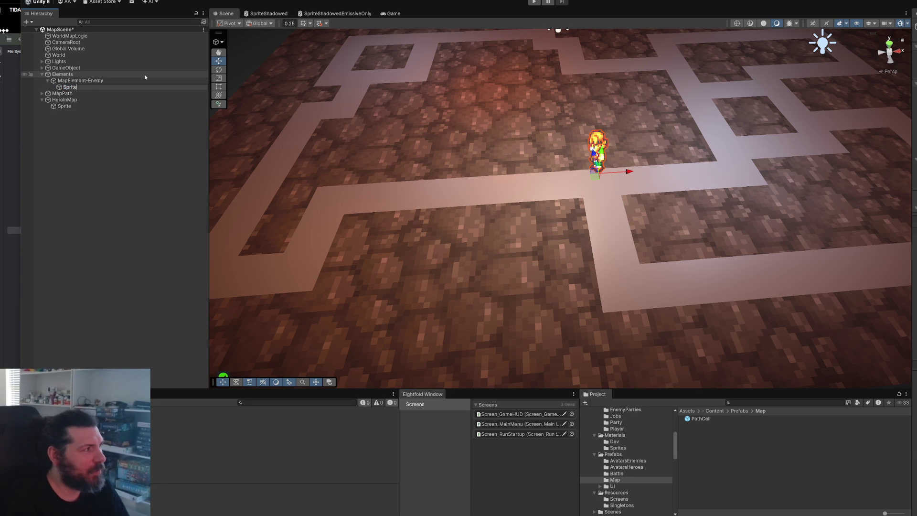
key("Return")
key("ctrl+s")
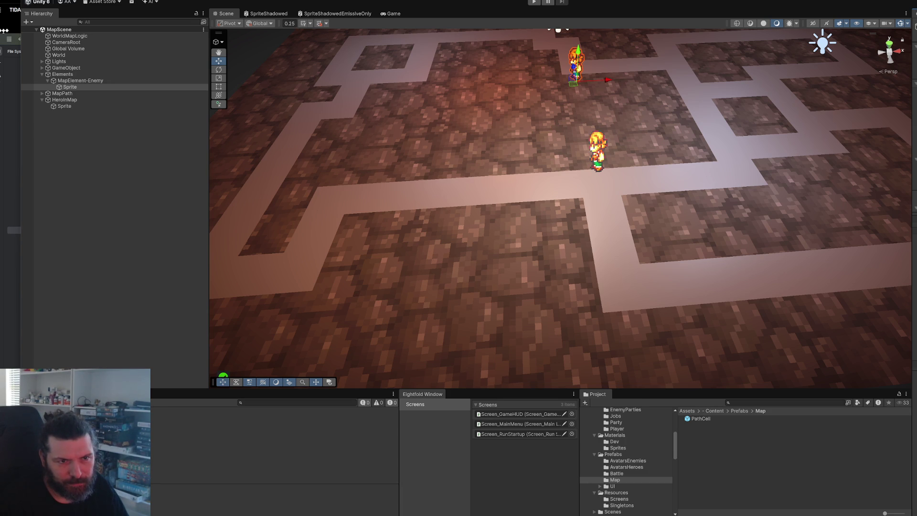
Give the enemy's Sprite the fire-demon image and frame it in the view
left_click(898, 104)
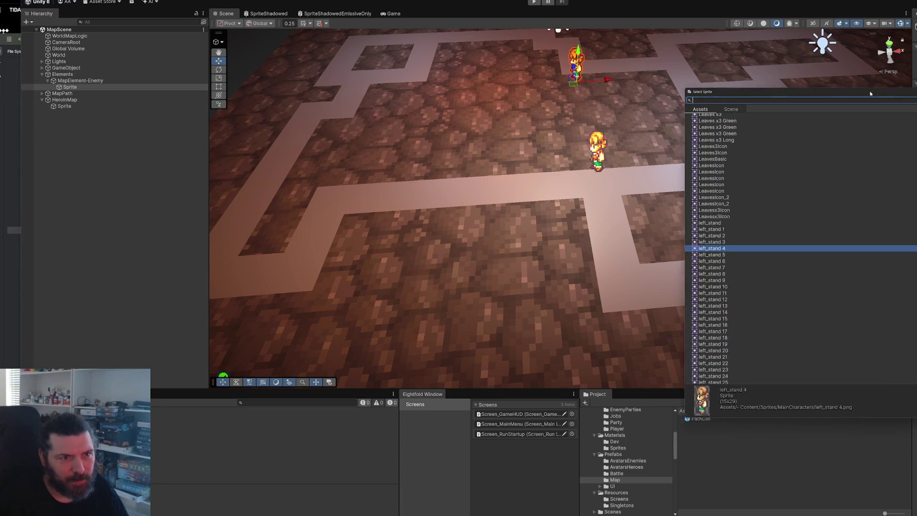
scroll(530, 283, "up", 5, "ctrl")
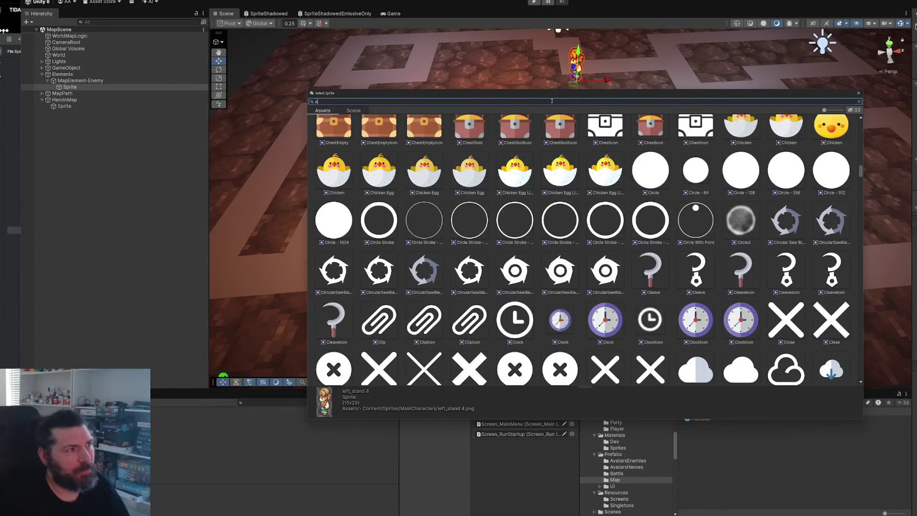
type("ne")
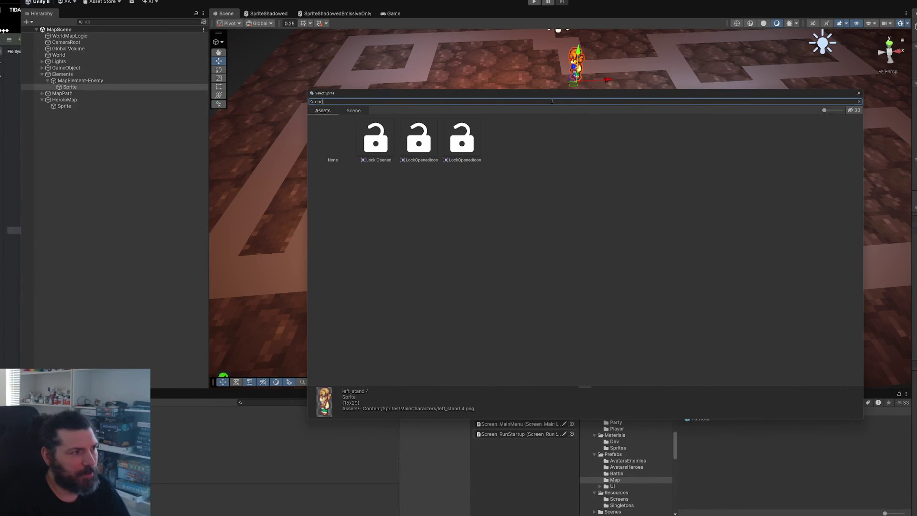
key("BackSpace")
key("BackSpace")
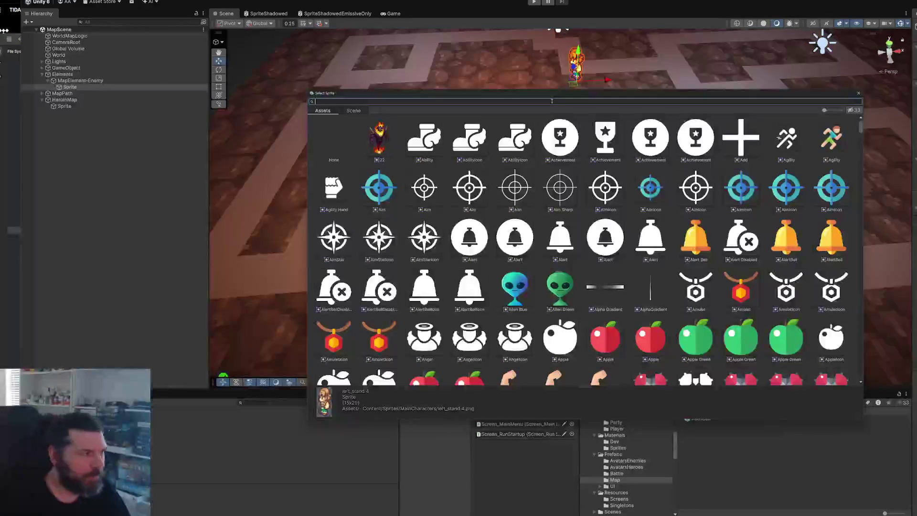
double_click(371, 136)
key("f")
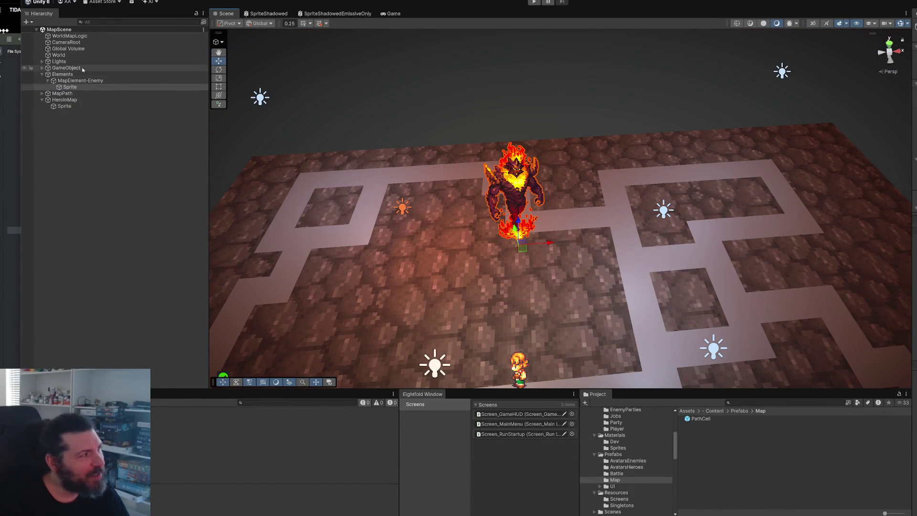
Scale the fire-demon sprite down to fit the top corridor
left_click(94, 81)
scroll(479, 221, "down", 5)
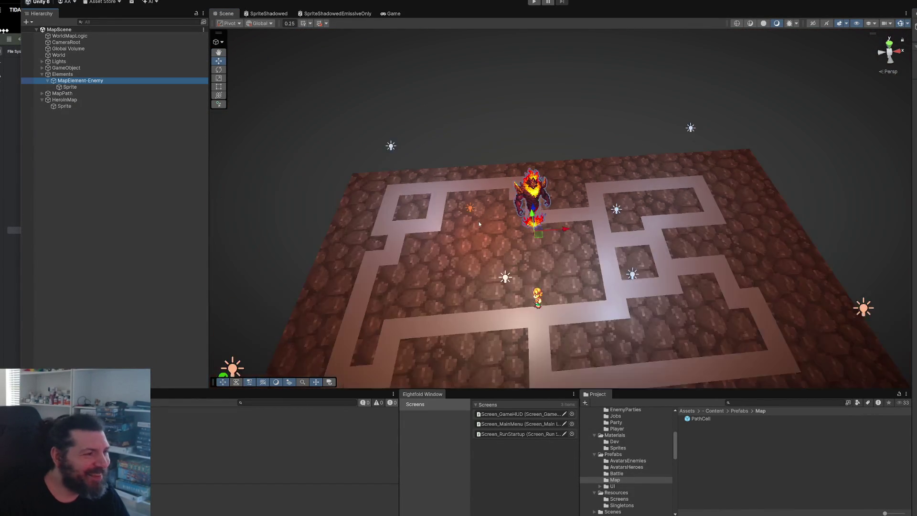
scroll(574, 137, "up", 5)
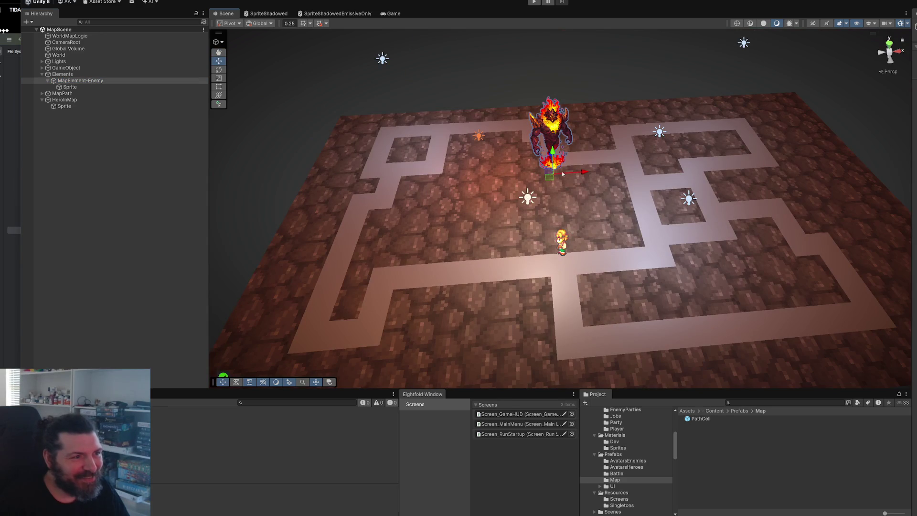
mouse_move(563, 173)
left_mouse_down("alt")
mouse_move(649, 168)
mouse_move(669, 152)
mouse_move(587, 131)
mouse_move(501, 130)
left_mouse_up("alt")
scroll(648, 170, "up", 4)
scroll(687, 155, "up", 2)
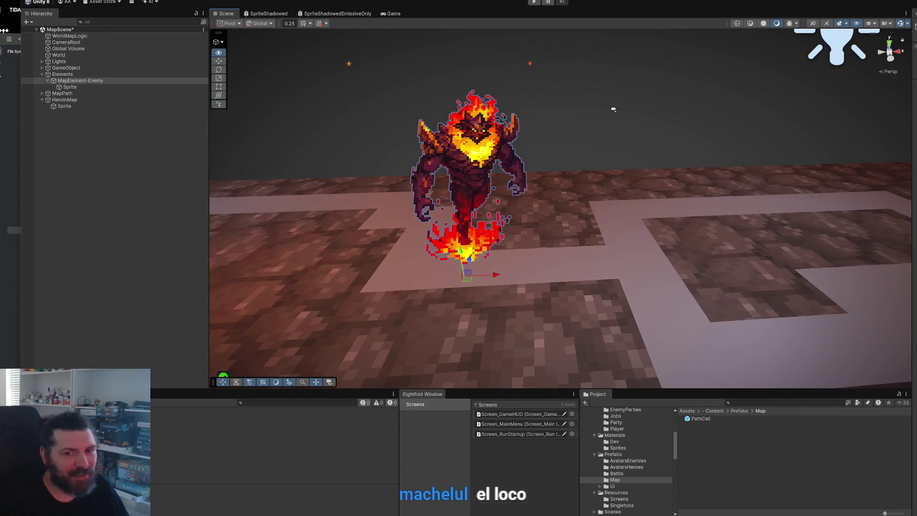
left_click(64, 88)
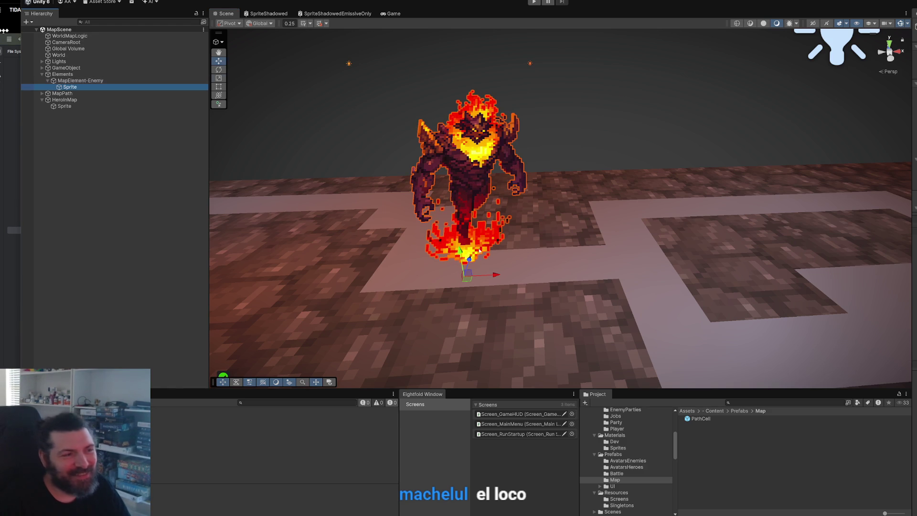
key("r")
mouse_move(464, 276)
left_mouse_down()
mouse_move(530, 331)
mouse_move(419, 256)
left_mouse_up()
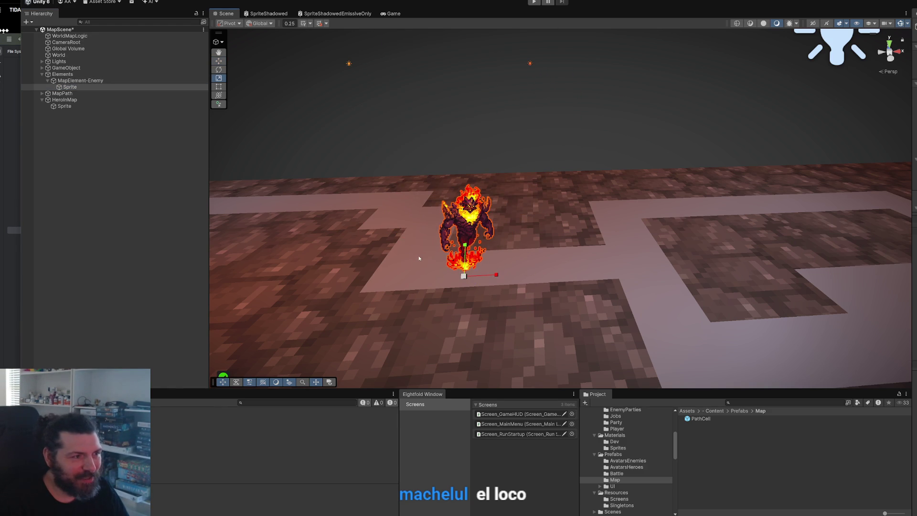
left_click(393, 14)
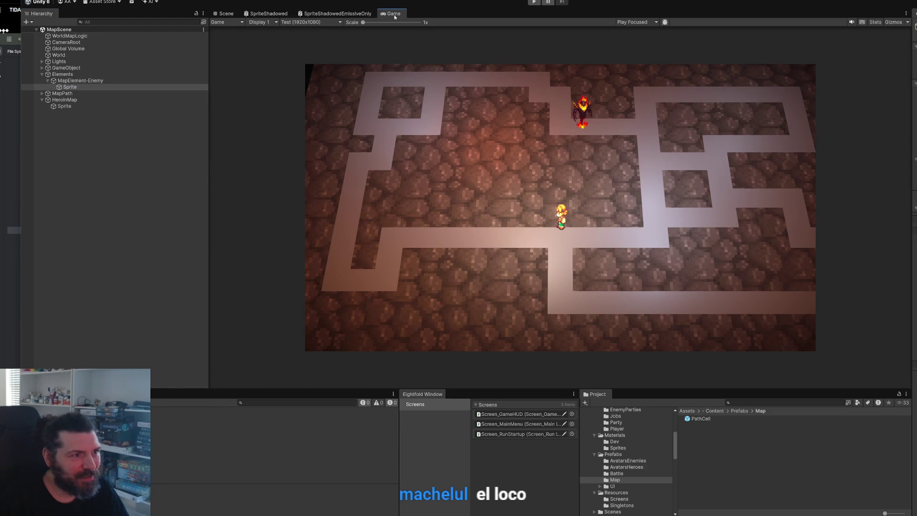
Create a folder named Elements in Scripts/Map
left_click(110, 81)
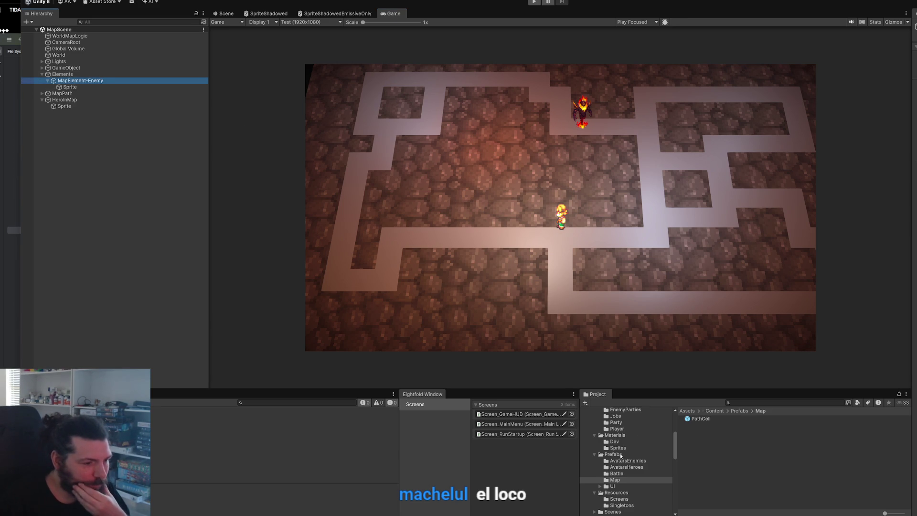
scroll(628, 469, "down", 5)
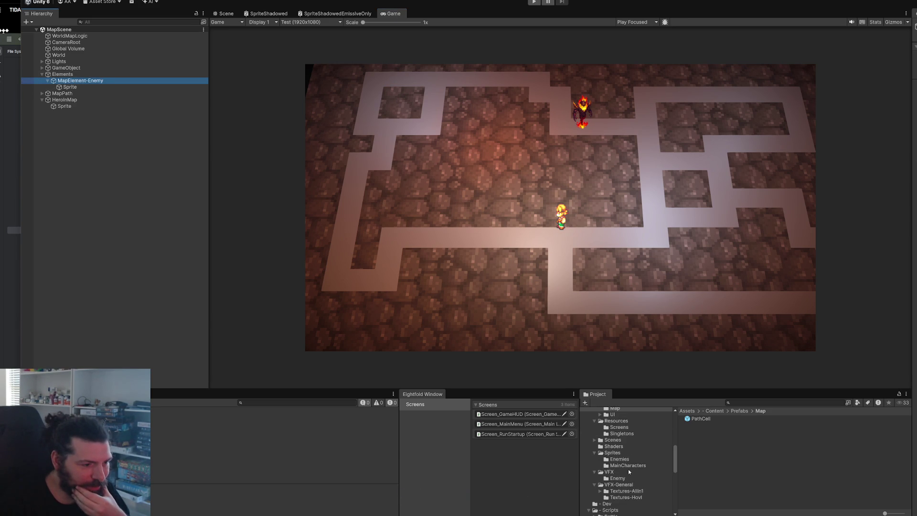
scroll(628, 469, "down", 3)
scroll(619, 485, "down", 3)
left_click(610, 472)
right_click(698, 464)
mouse_move(760, 294)
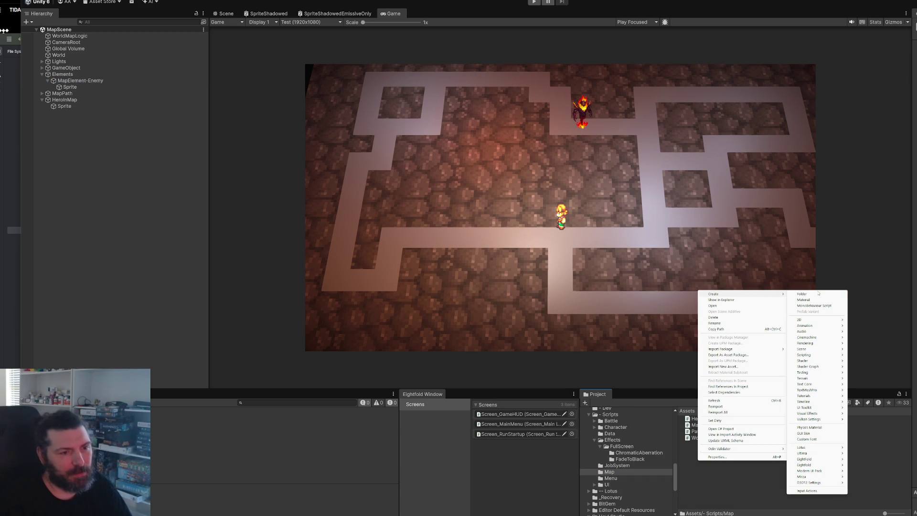
left_click(817, 294)
type("Elements")
key("Return")
Create a MonoBehaviour script named MapElement_Base in Scripts/Map
right_click(722, 468)
mouse_move(749, 299)
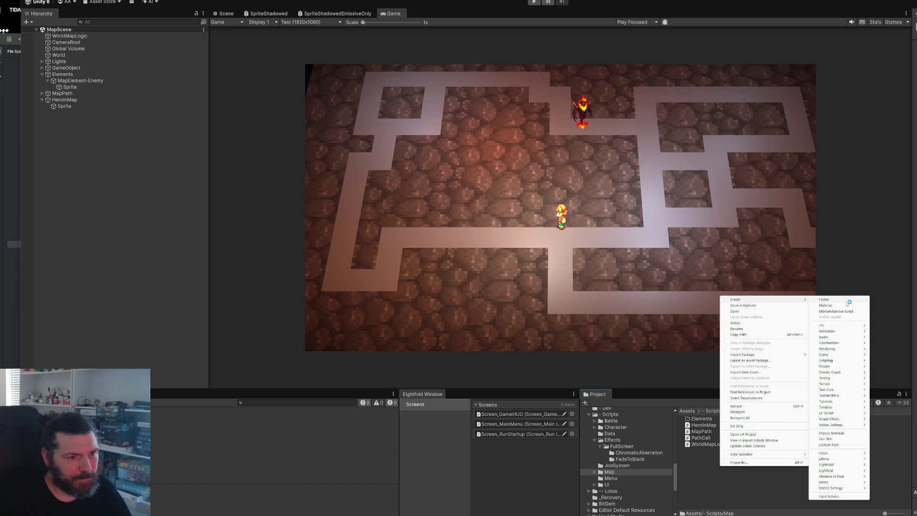
left_click(846, 311)
type("Map")
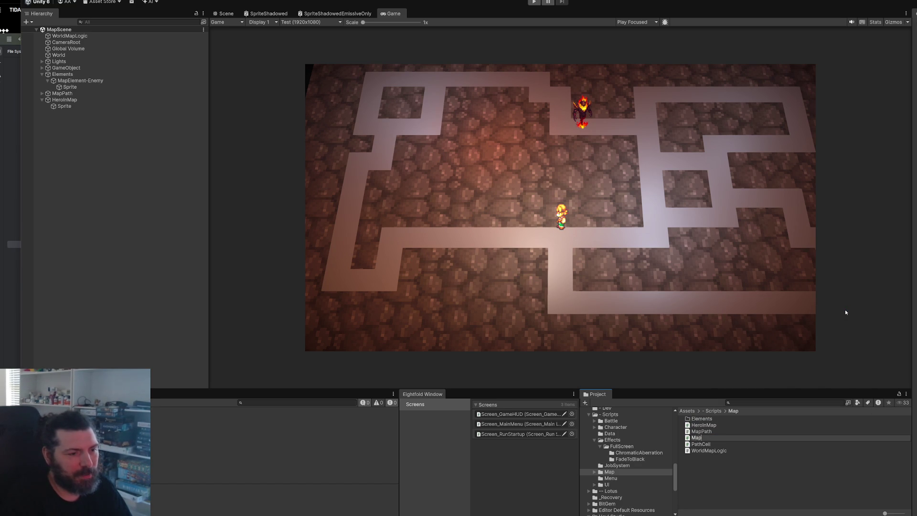
type("Element_Base")
key("Return")
key("Return")
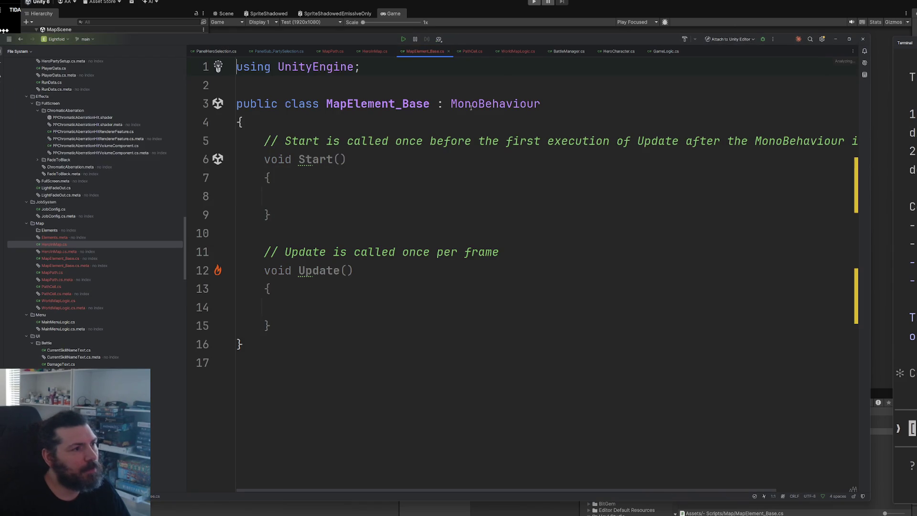
Make MapElement_Base abstract and delete its unused Start and Update methods
left_click(283, 104)
type("abstract")
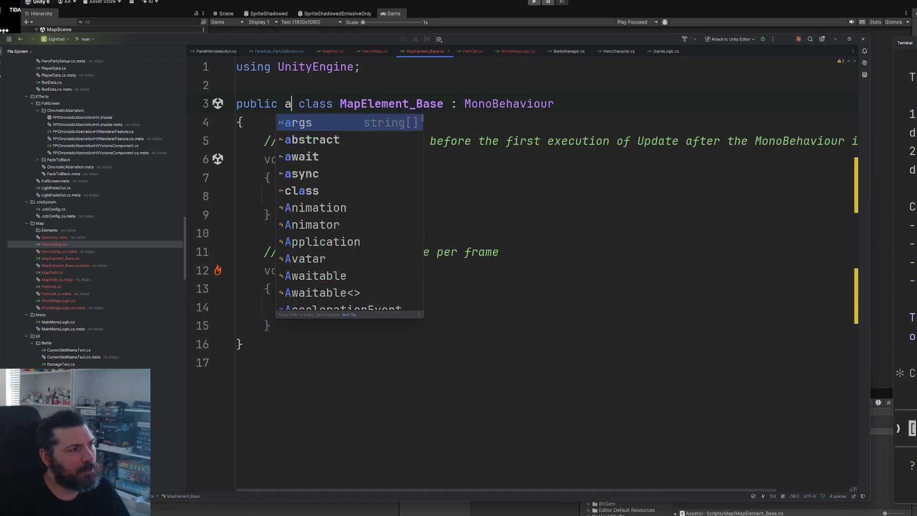
left_click_drag(273, 325, 264, 141)
key("BackSpace")
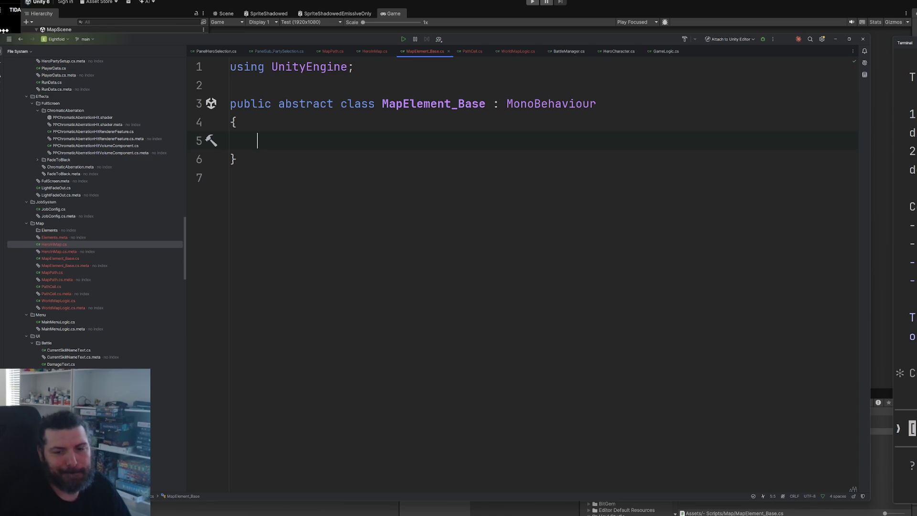
Add an empty public void Init() method to the class
type("public void Init()")
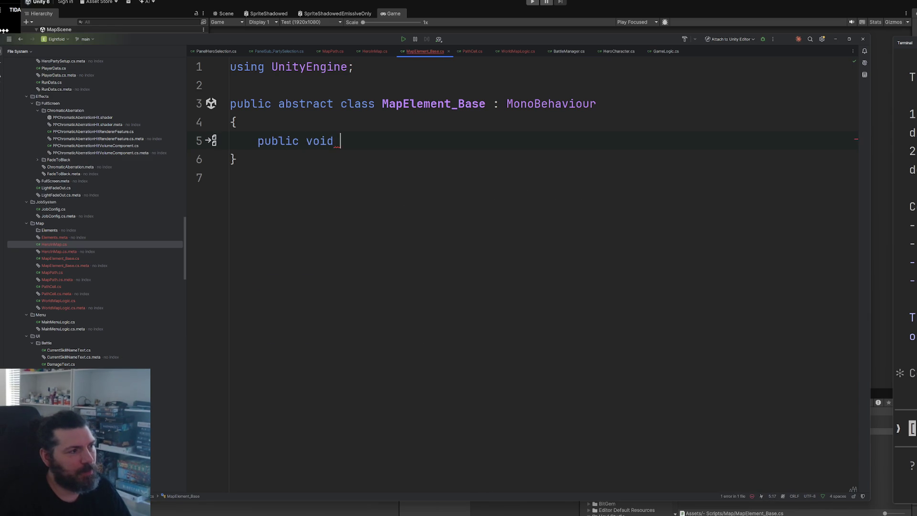
key("Return")
type("{")
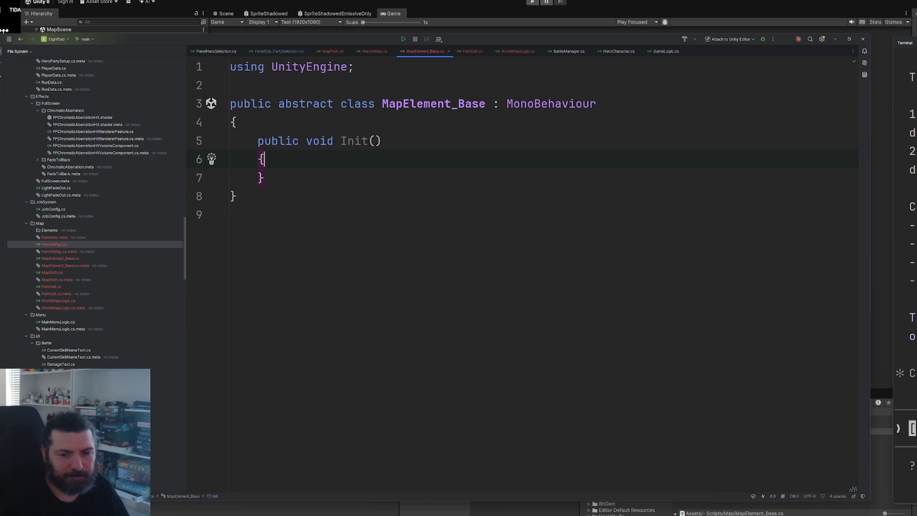
key("Return")
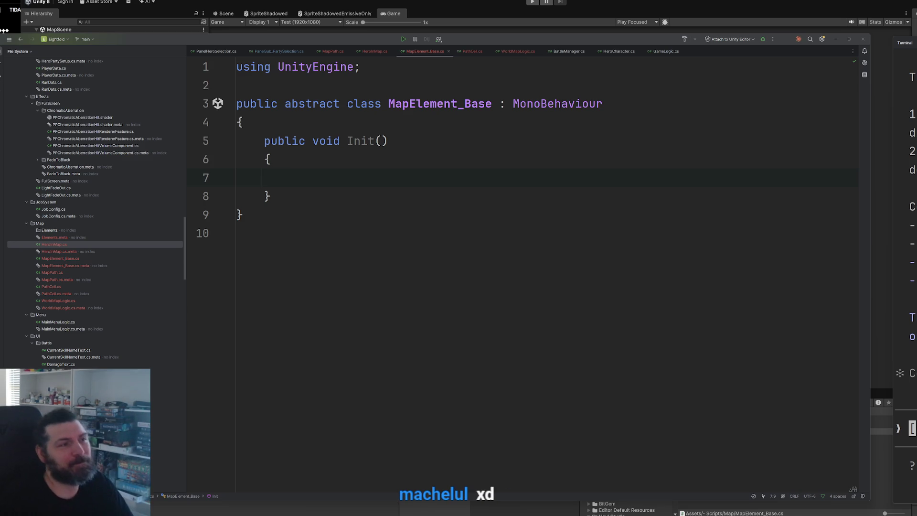
Declare a 'public PathCell cell;' field above Init
left_click(403, 120)
key("Return")
key("Return")
key("Up")
type("public ")
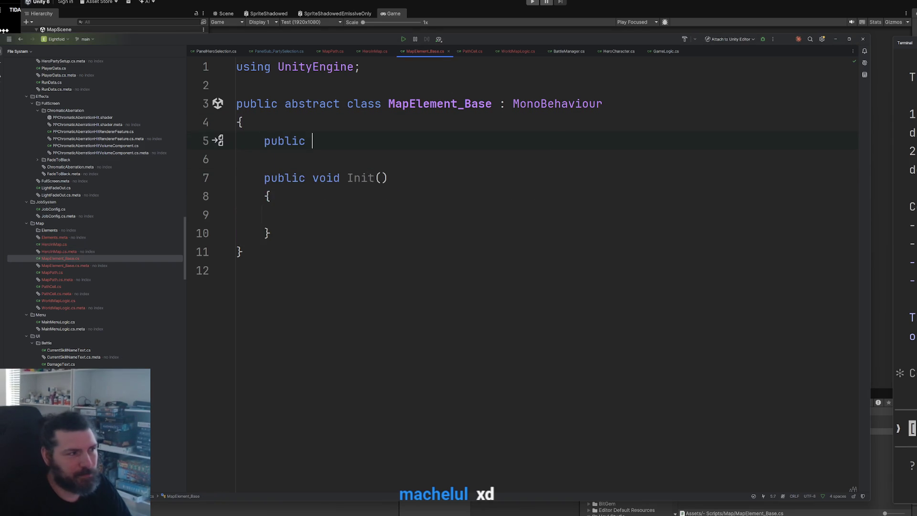
type("bu")
key("BackSpace")
key("BackSpace")
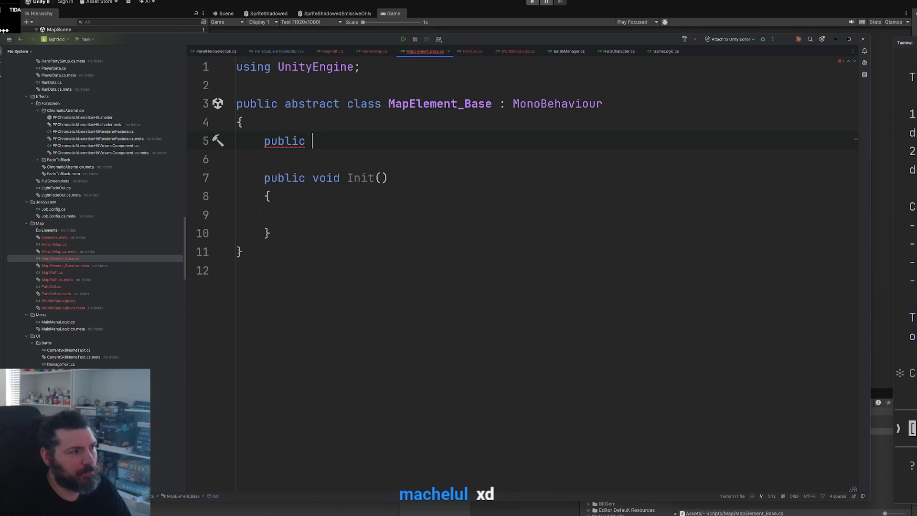
type("ce")
key("Return")
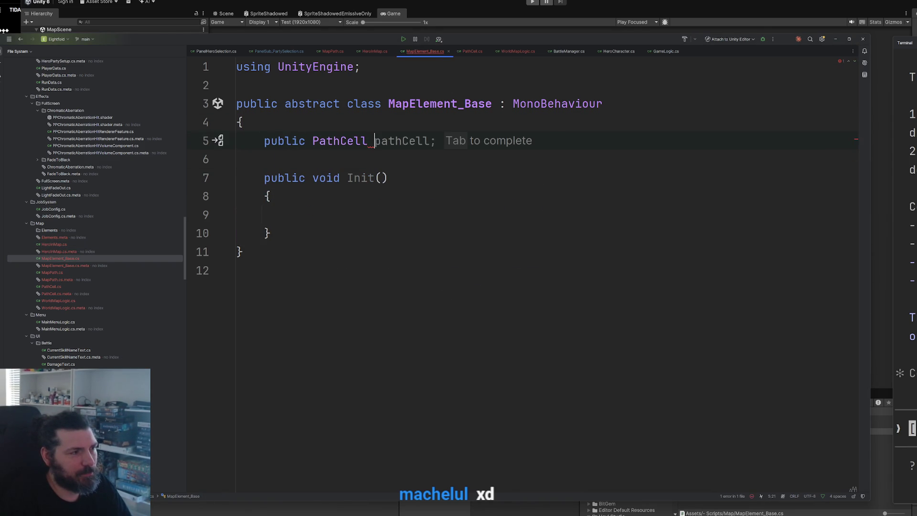
type("cell;")
In Init, set 'cell = MapPath.I.GetClosestCell(transform.position);'
key("Down")
key("Down")
key("Down")
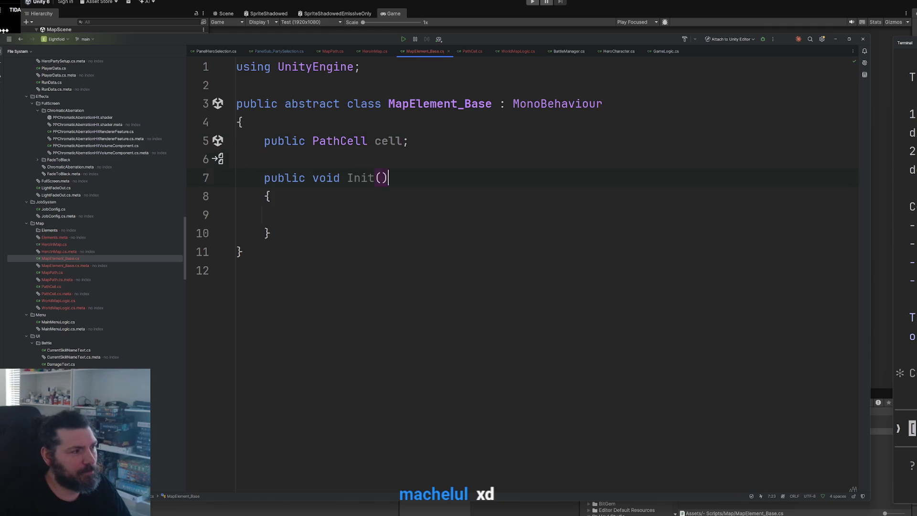
type("ce")
key("Return")
type("= new PathCell();")
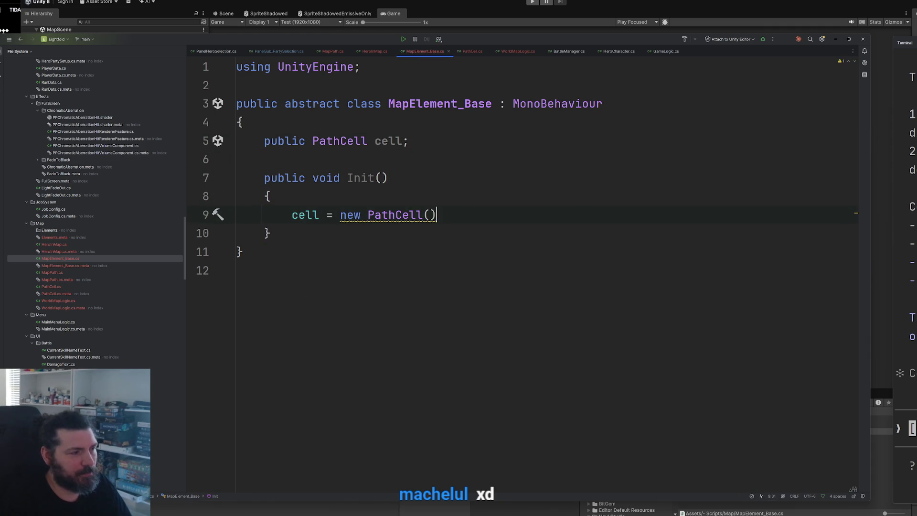
key("BackSpace")
key("BackSpace")
key("BackSpace")
type("map")
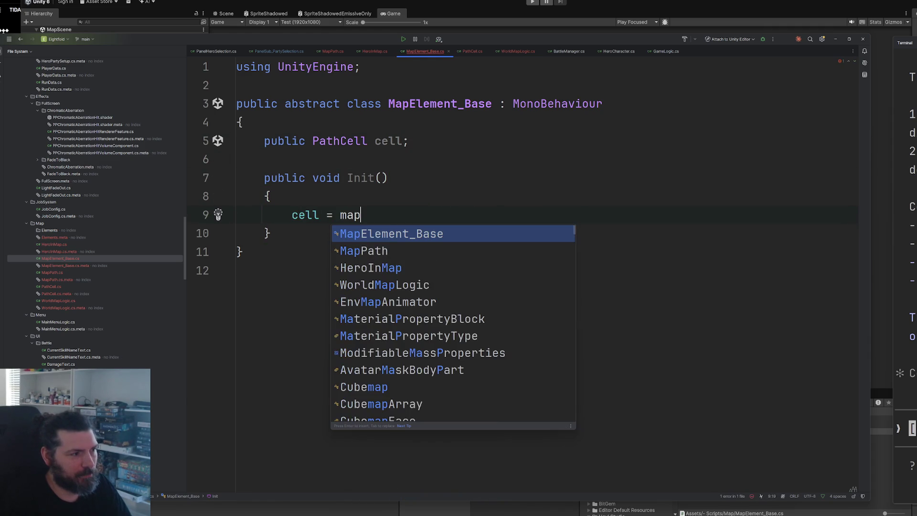
left_click(370, 268)
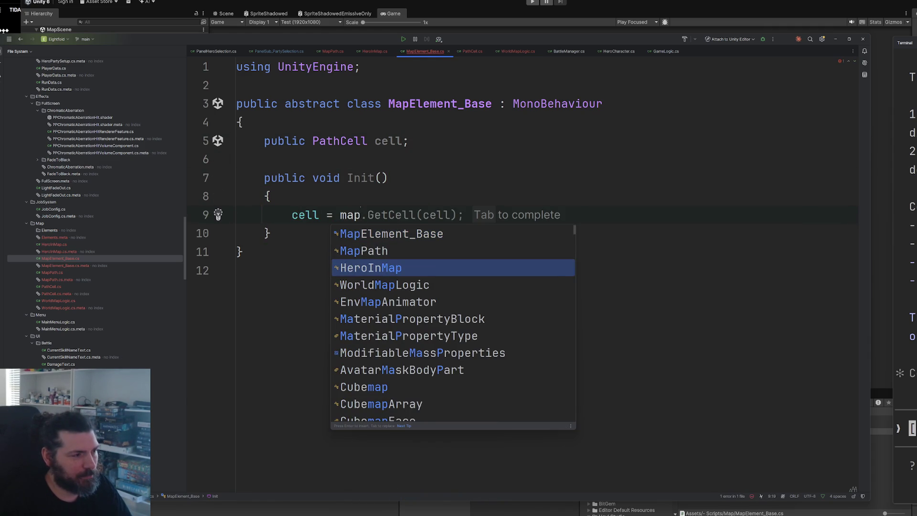
key("Down")
key("Up")
key("Up")
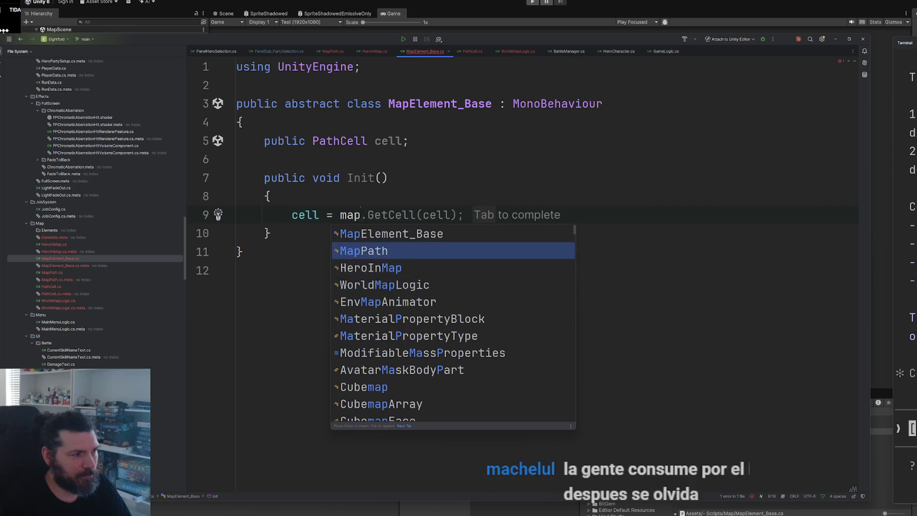
key("Return")
type(".I.")
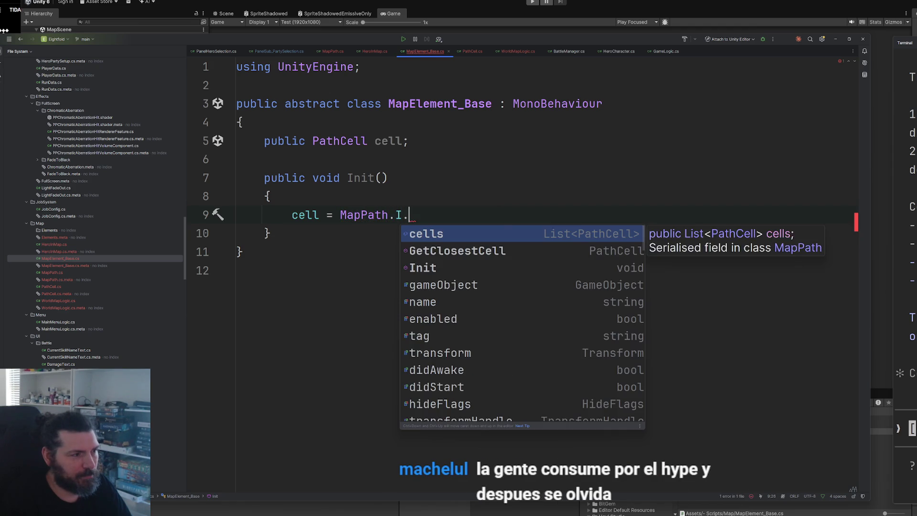
type("get")
key("Return")
type("transform.po")
key("Return")
type(");")
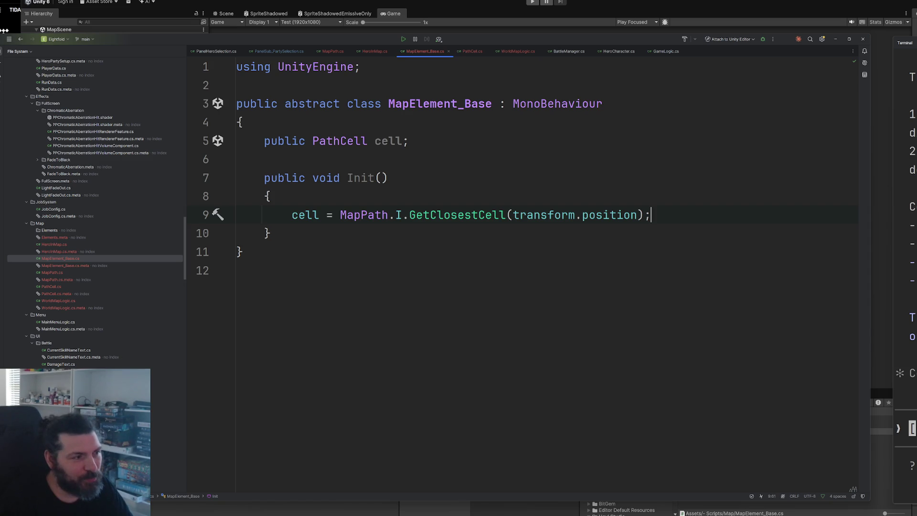
key("Return")
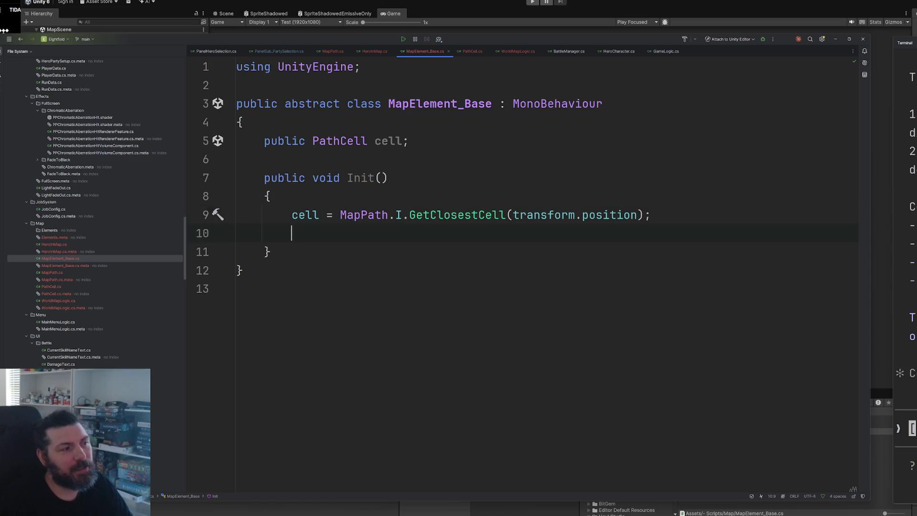
Open the PathCell class and start a new line after its neighbor fields
left_click(317, 141, "ctrl")
left_click(485, 201)
key("Return")
key("Return")
Add 'public MapElement_Base element = null;' to PathCell, then go back to MapElement_Base.cs
type("public ")
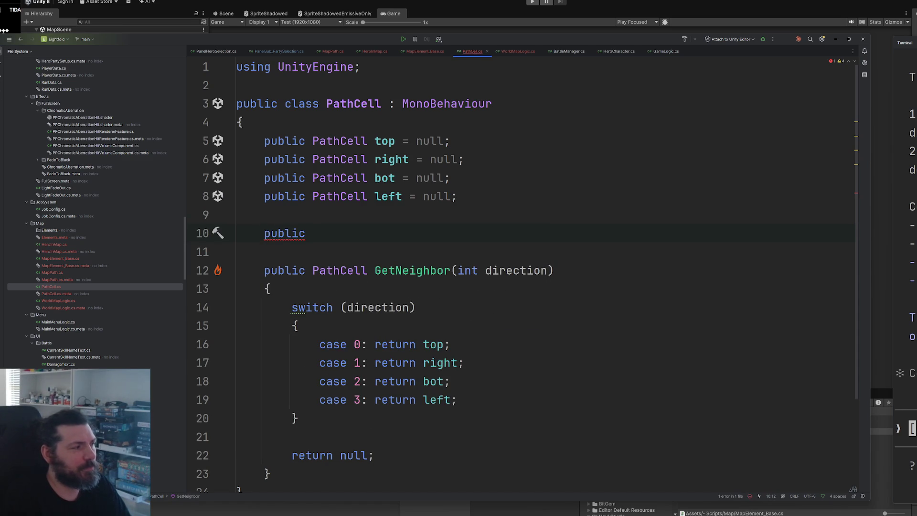
type("map")
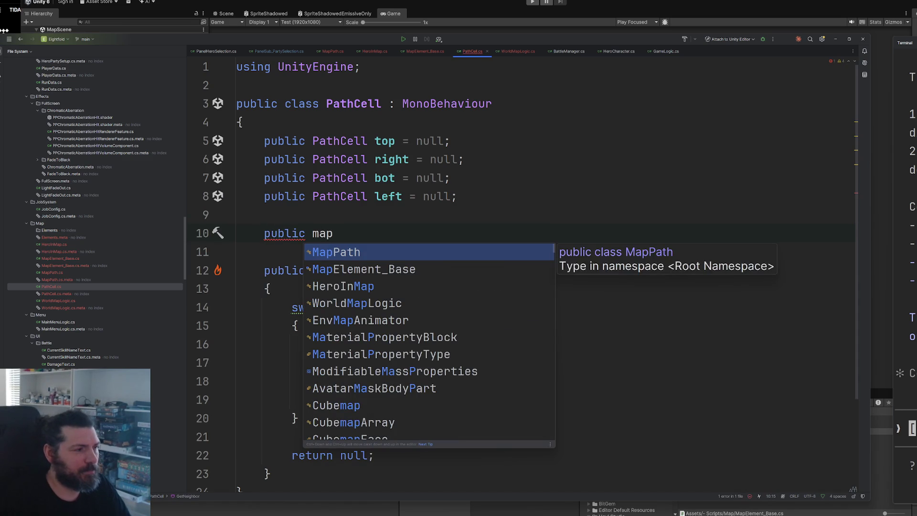
key("Down")
key("Return")
type("mapElement")
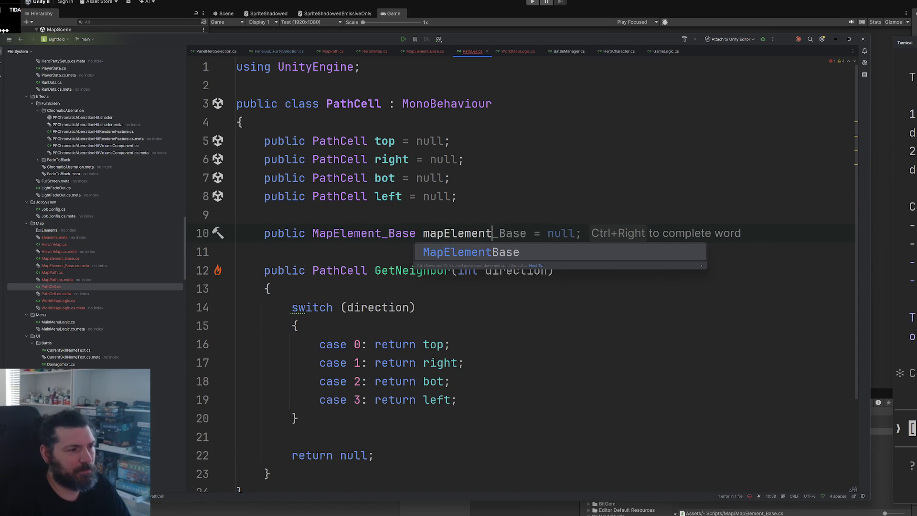
type(" n")
key("BackSpace")
key("BackSpace")
key("BackSpace")
key("BackSpace")
key("BackSpace")
key("BackSpace")
type("element = null;")
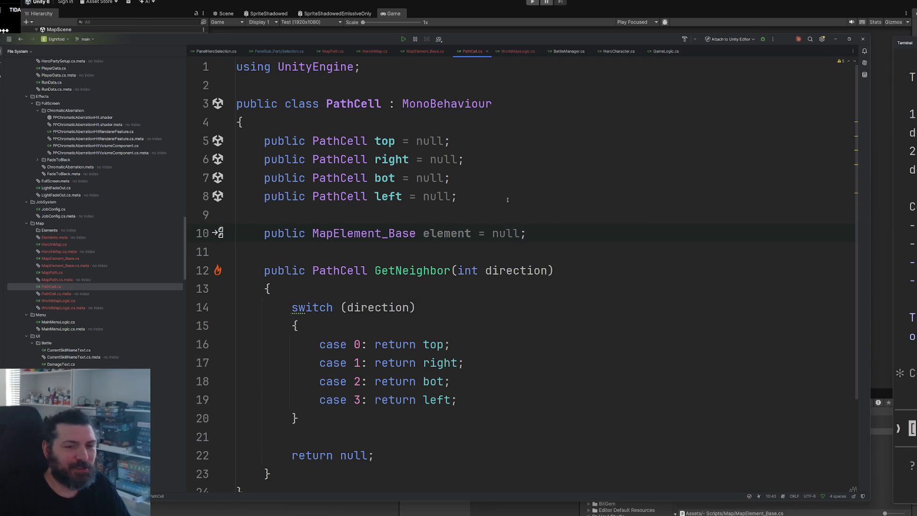
left_click(520, 205)
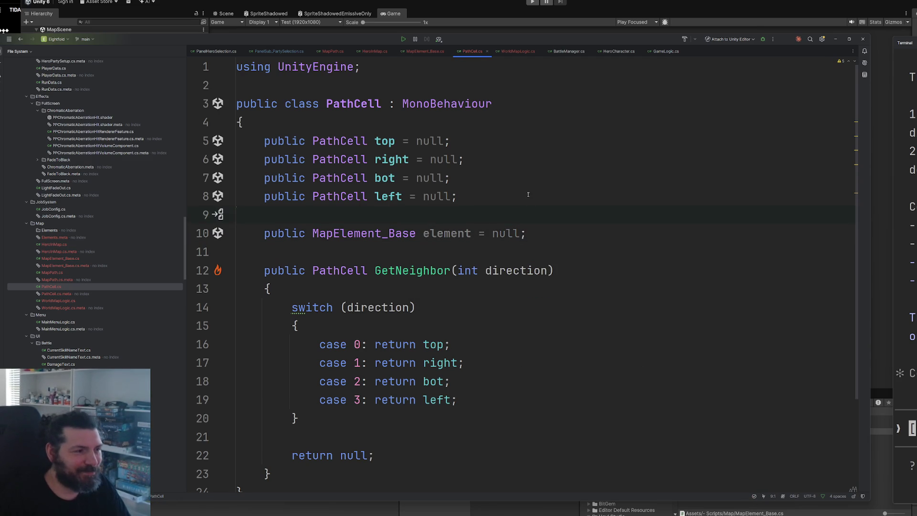
scroll(533, 276, "down", 2)
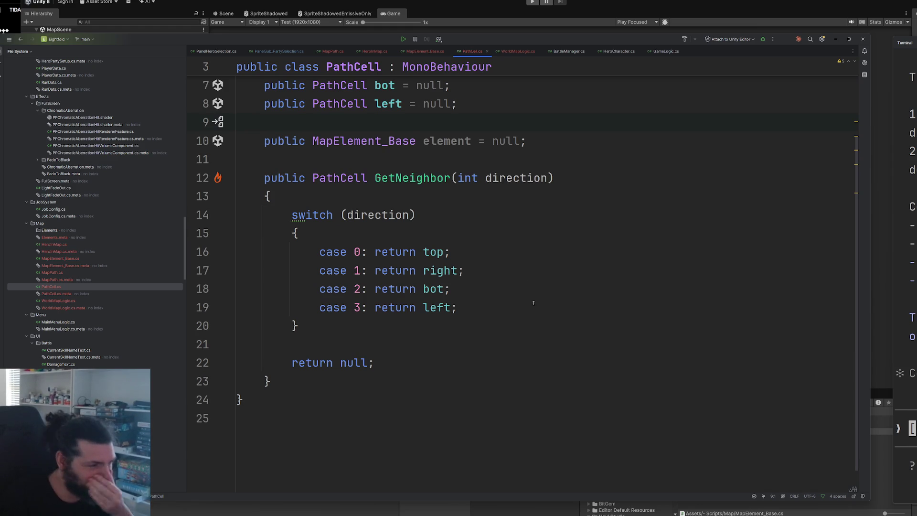
left_click(441, 54)
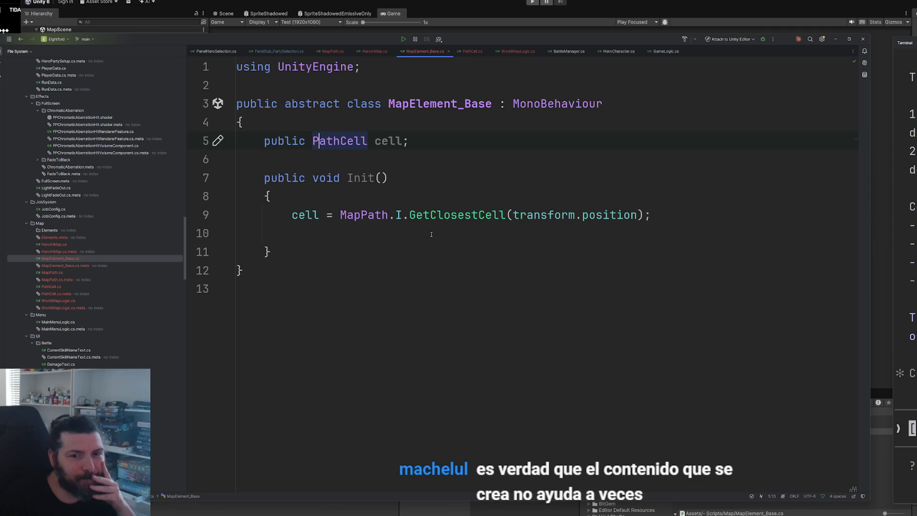
Add 'cell.element = this;' inside Init
double_click(318, 215)
left_click(318, 229)
type("cell.el")
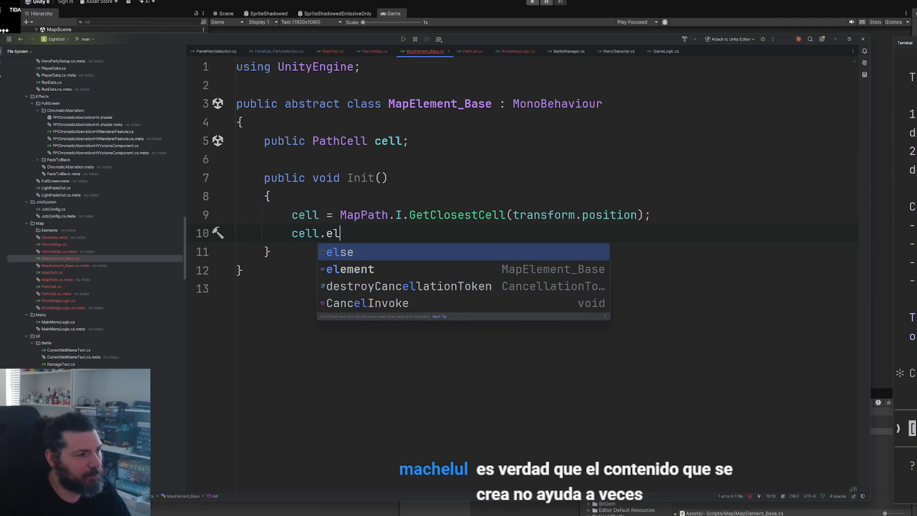
key("Down")
key("Return")
type("is;")
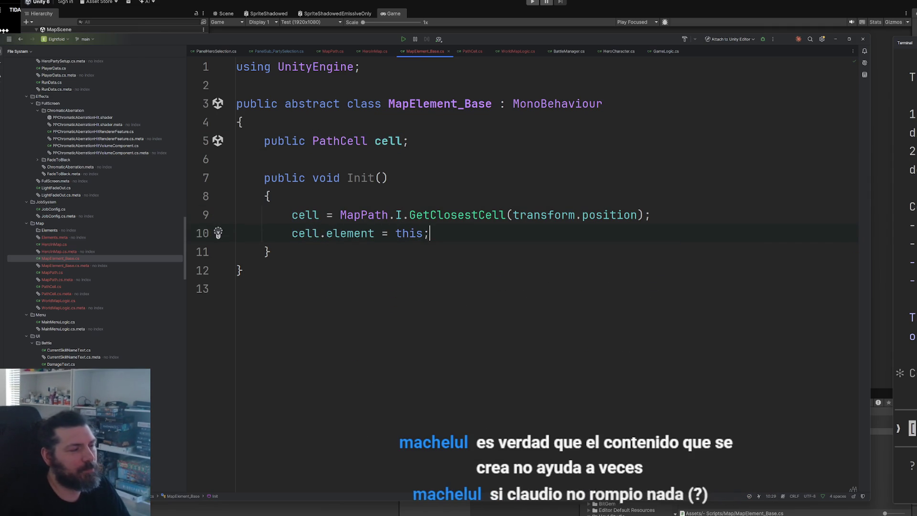
Declare 'public abstract void Draw();' below Init
key("Down")
key("Return")
key("Return")
type("ab")
key("Tab")
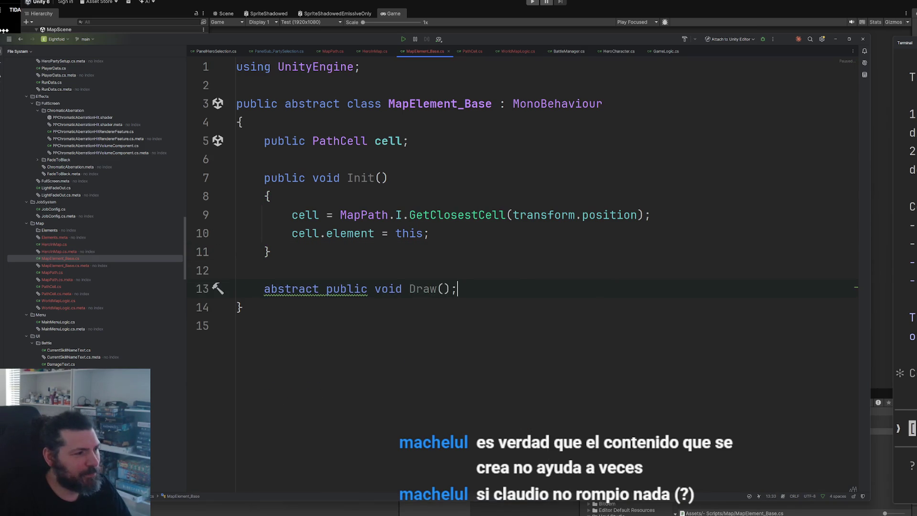
key("BackSpace")
key("BackSpace")
key("BackSpace")
key("BackSpace")
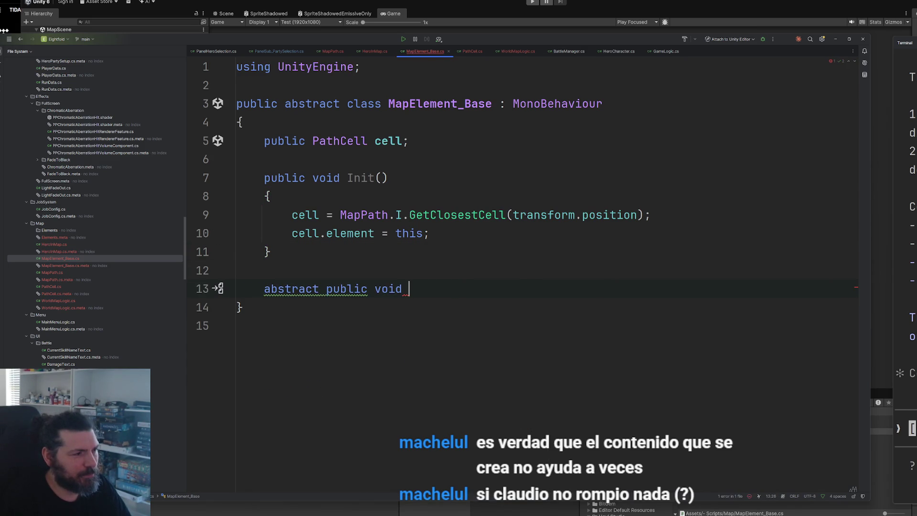
key("BackSpace")
key("BackSpace")
key("BackSpace")
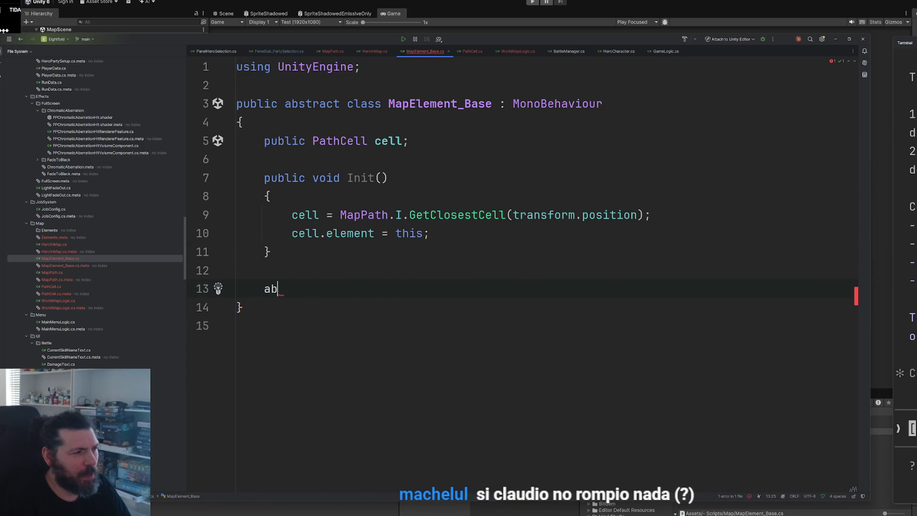
type("public ab")
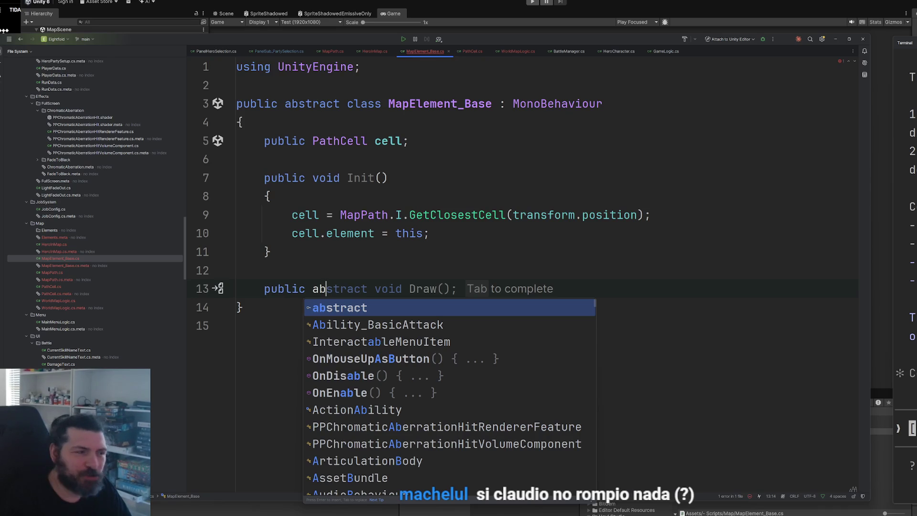
key("Tab")
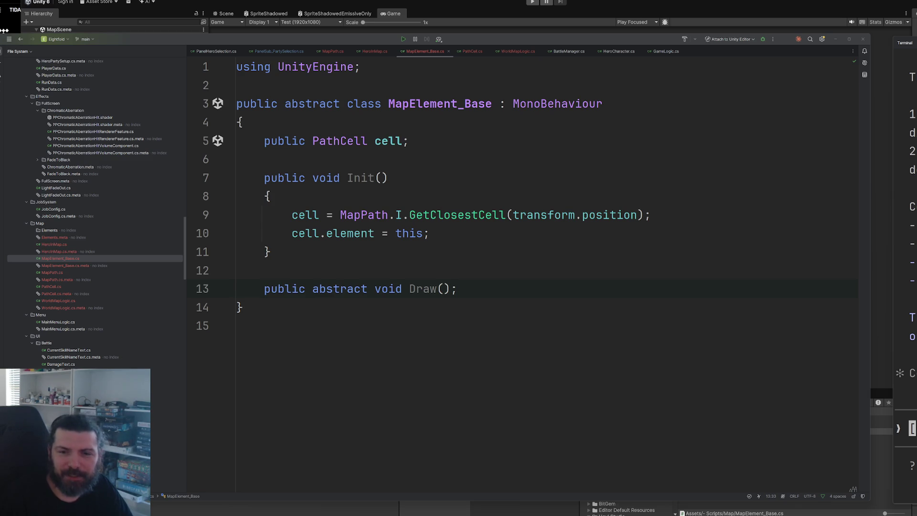
Delete the name Draw from the abstract method declaration
double_click(410, 290)
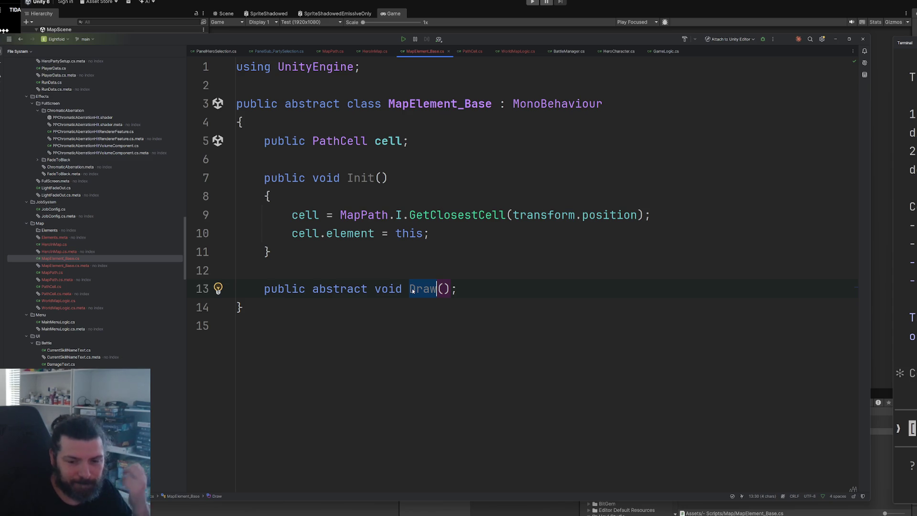
key("BackSpace")
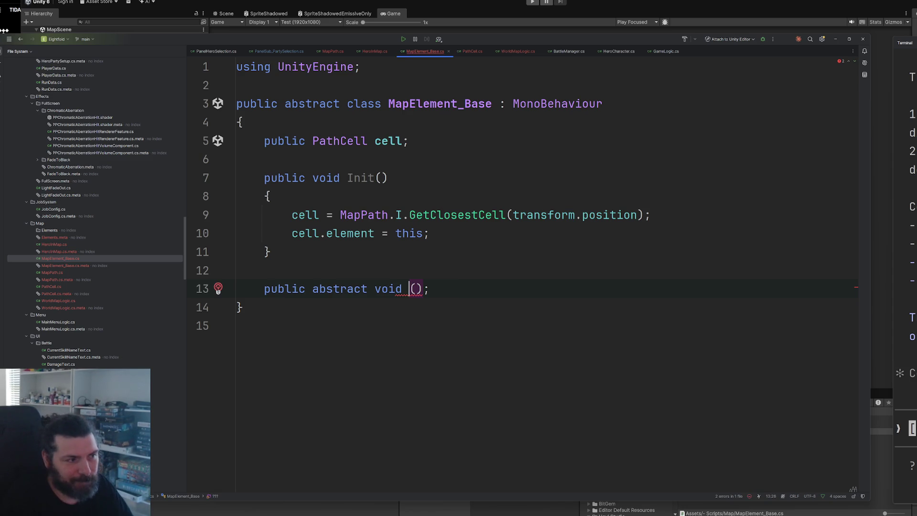
Name the abstract method OnVisited
type("On")
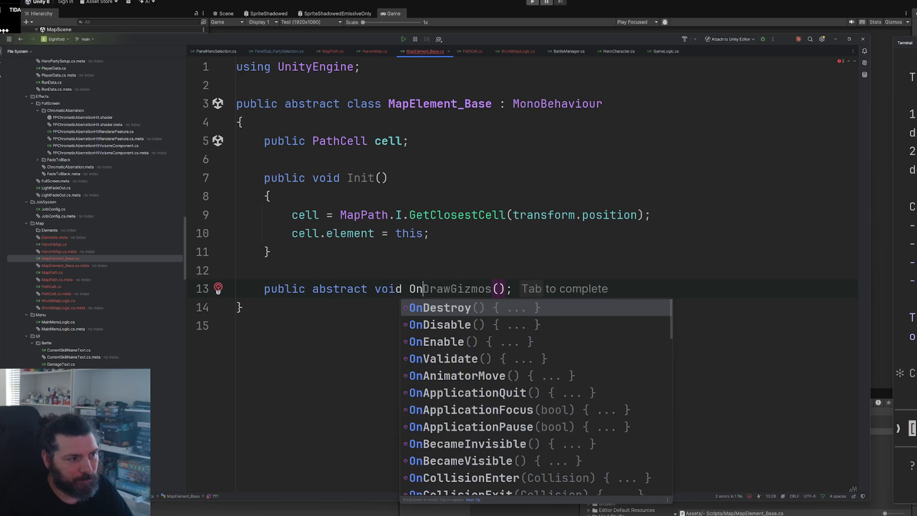
key("BackSpace")
type("nSteped")
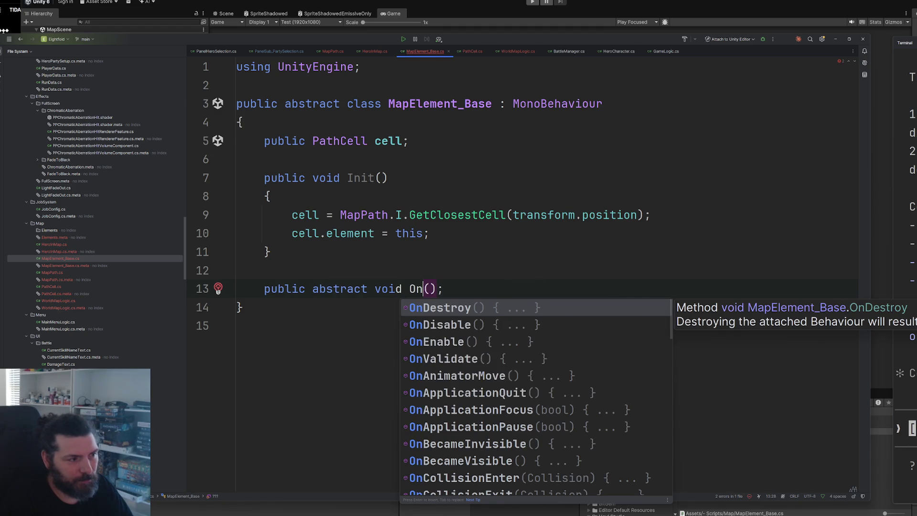
key("BackSpace")
key("BackSpace")
type("pedOn")
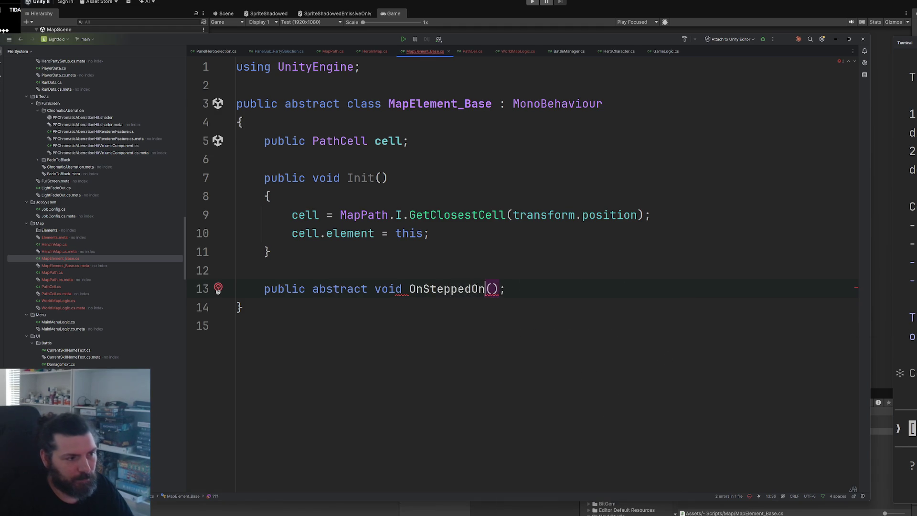
key("ctrl+shift+Left")
key("ctrl+shift+Left")
type("Visited")
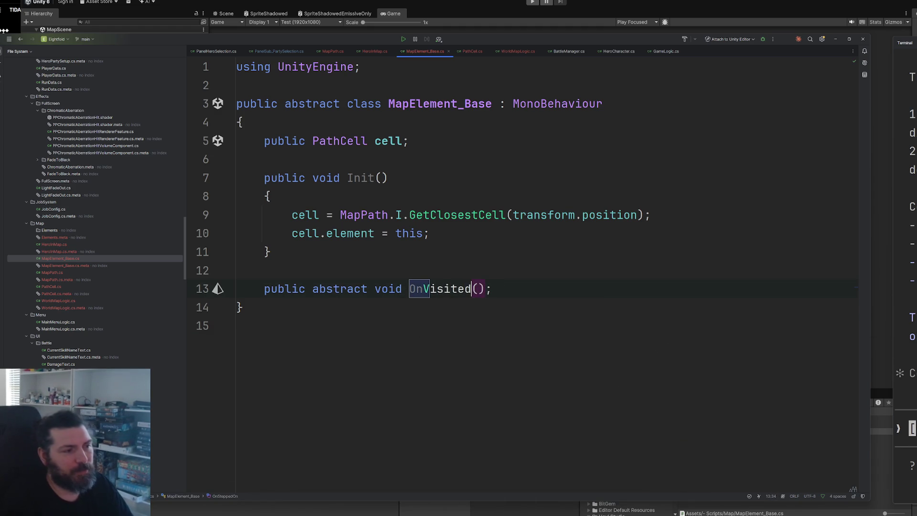
Copy MapElement_Base.cs into the Elements folder and add the new file to Git
left_click(74, 258)
left_click(90, 230)
left_click_drag(91, 229, 95, 228)
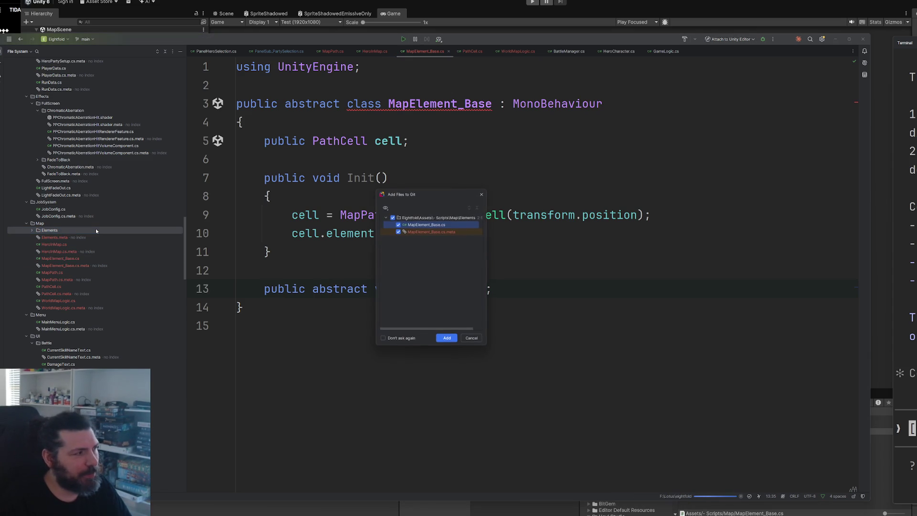
left_click(447, 337)
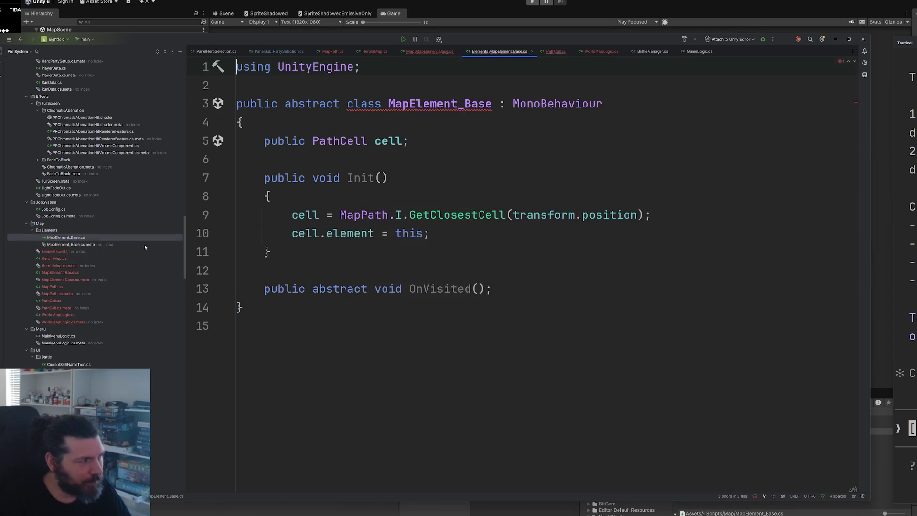
In the copy, remove 'abstract' and rename the class to MapElement_Enemy
left_click(73, 238)
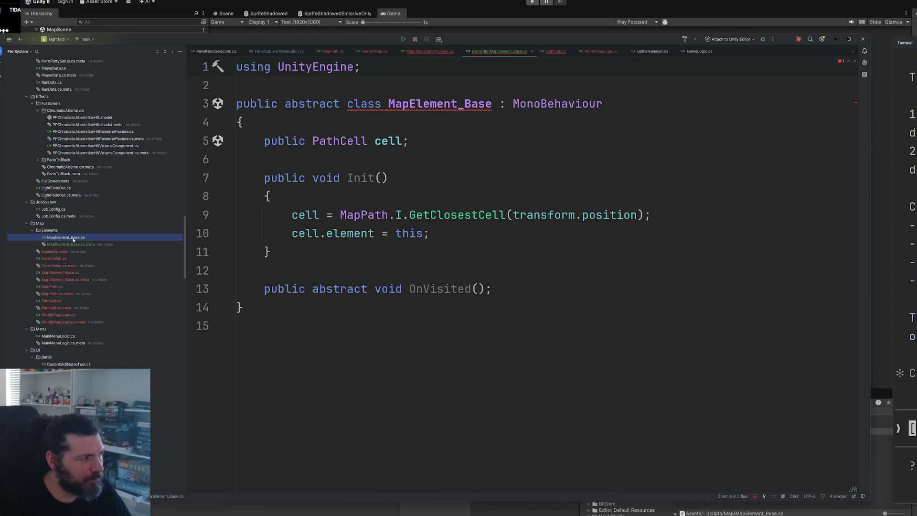
double_click(324, 103)
key("BackSpace")
left_click(292, 103)
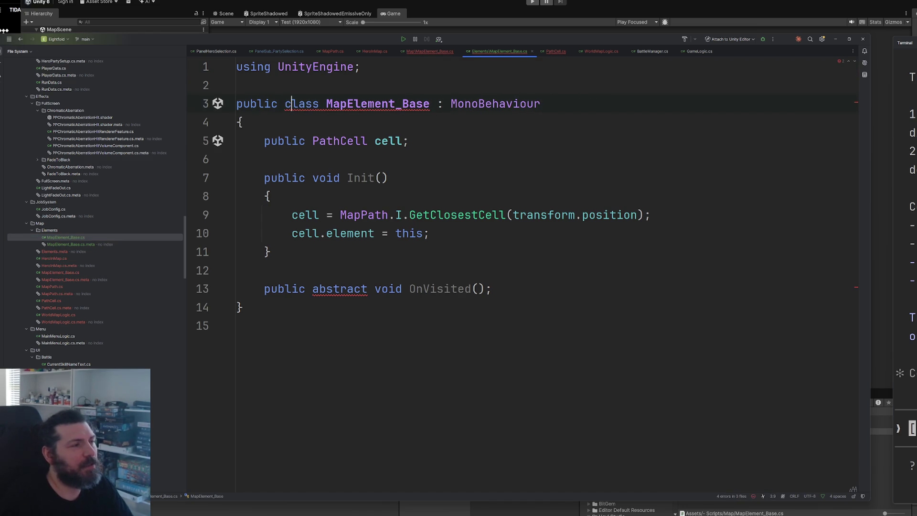
left_click(327, 104)
key("Left")
type("Map_")
key("BackSpace")
type("Element_Enemy :")
Drop the MonoBehaviour base and replace the cell field with 'public SpriteRenderer spriteRenderer'
left_click_drag(562, 105, 673, 105)
key("BackSpace")
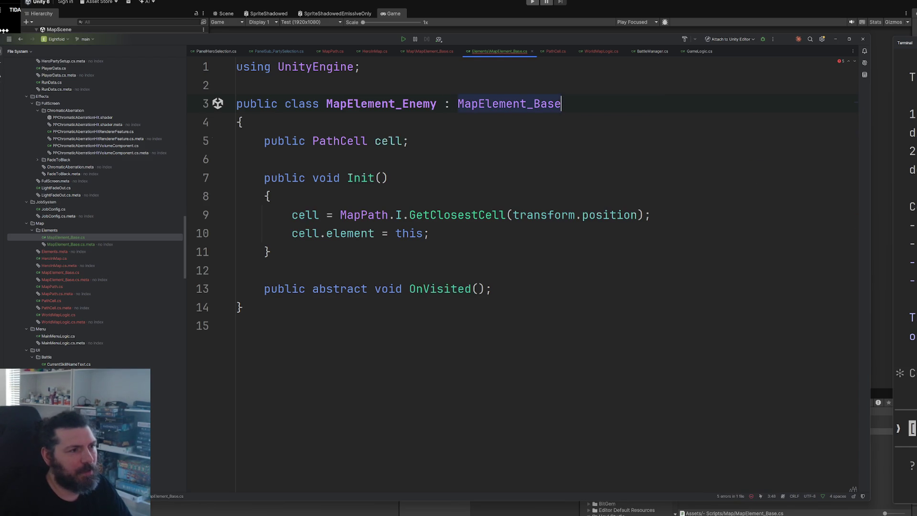
key("Down")
key("Down")
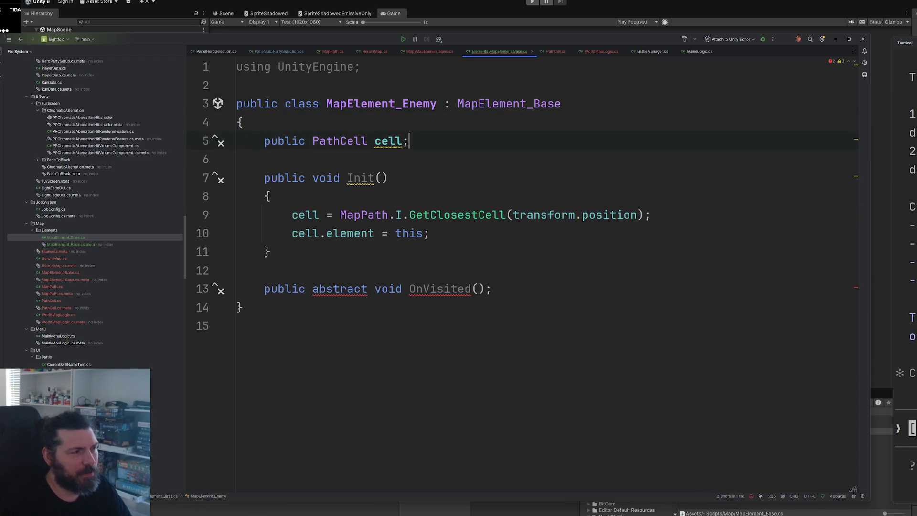
key("ctrl+y")
key("Up")
key("End")
key("Return")
type("public spriteRe")
key("Return")
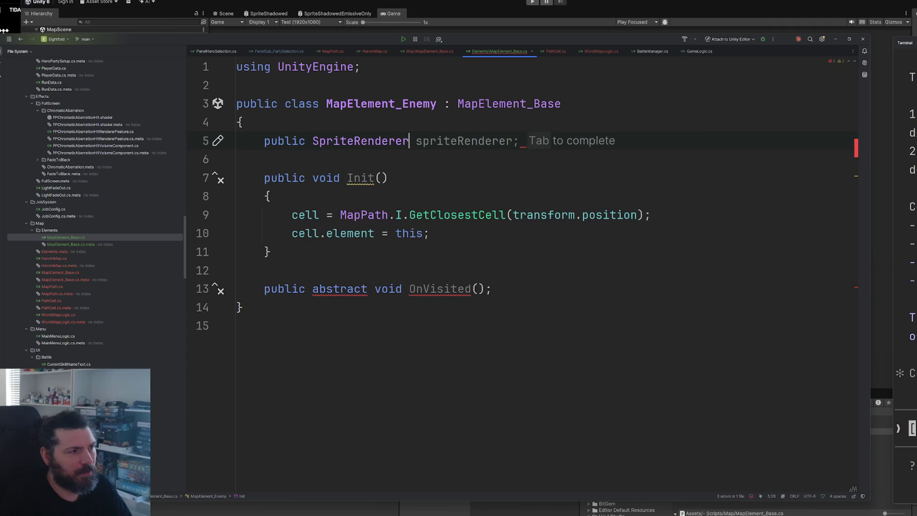
type("ren")
key("BackSpace")
key("BackSpace")
key("BackSpace")
type("spr")
key("Tab")
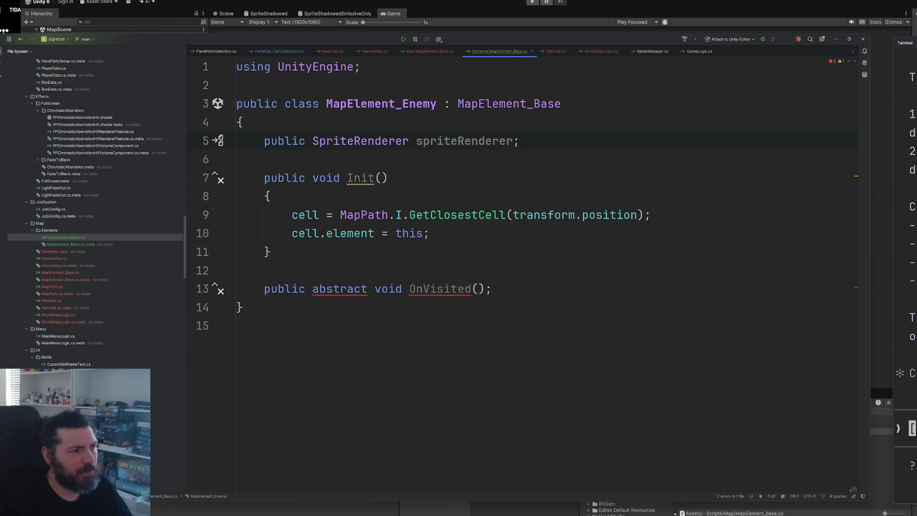
Delete the copied Init and abstract method, then generate an empty OnVisited override
left_click_drag(493, 288, 263, 178)
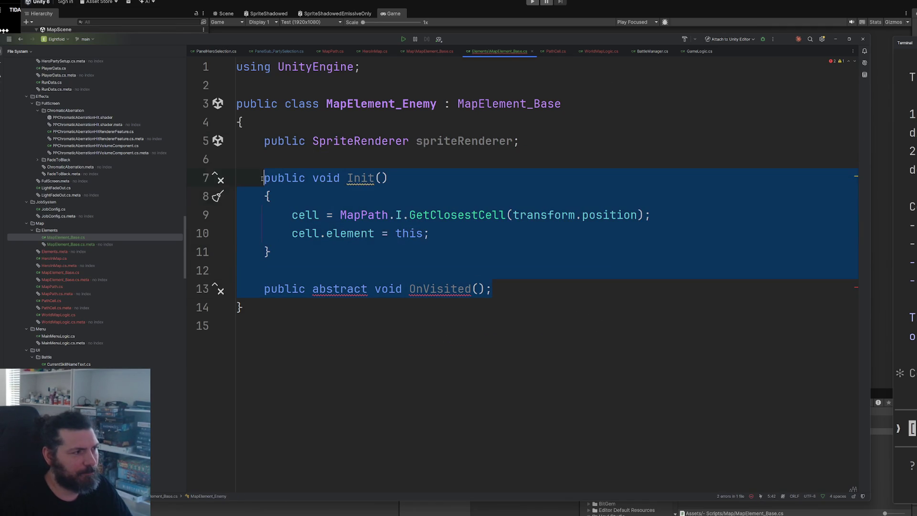
key("BackSpace")
left_click(604, 100)
key("alt+Return")
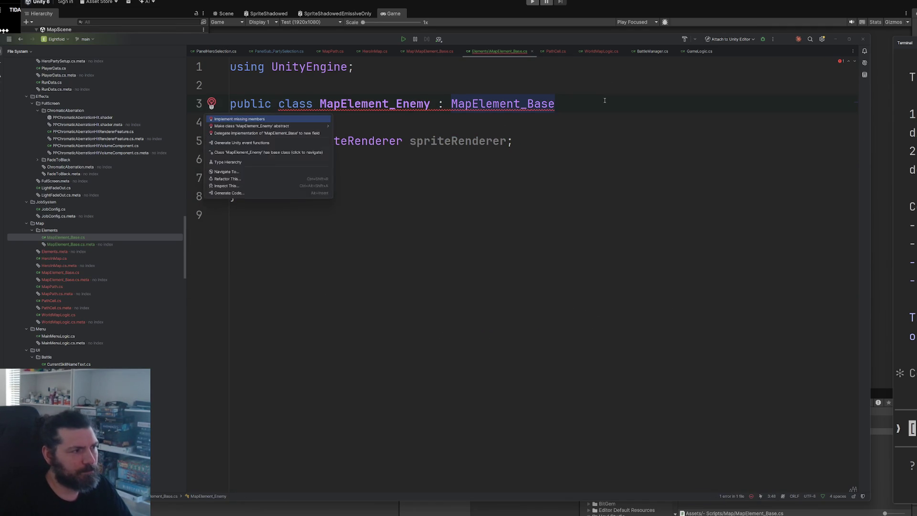
key("Return")
key("BackSpace")
key("Up")
key("Up")
key("Up")
key("Up")
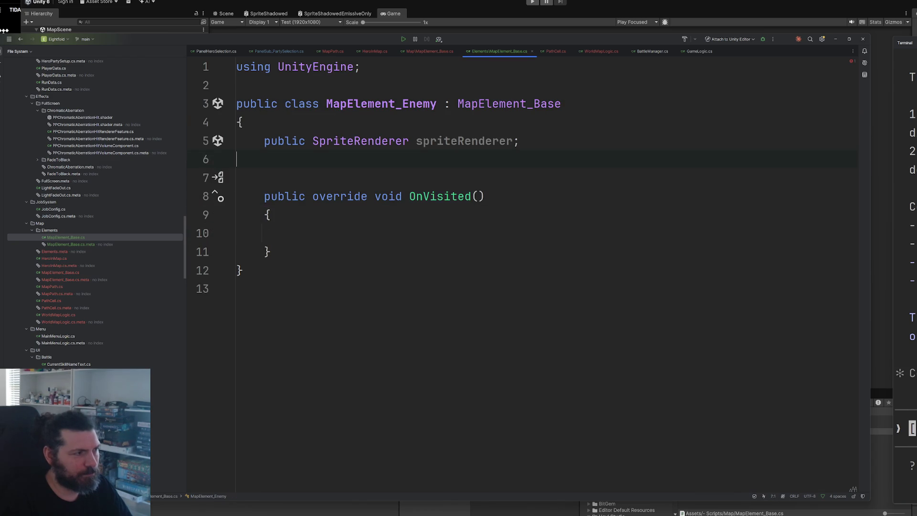
key("Return")
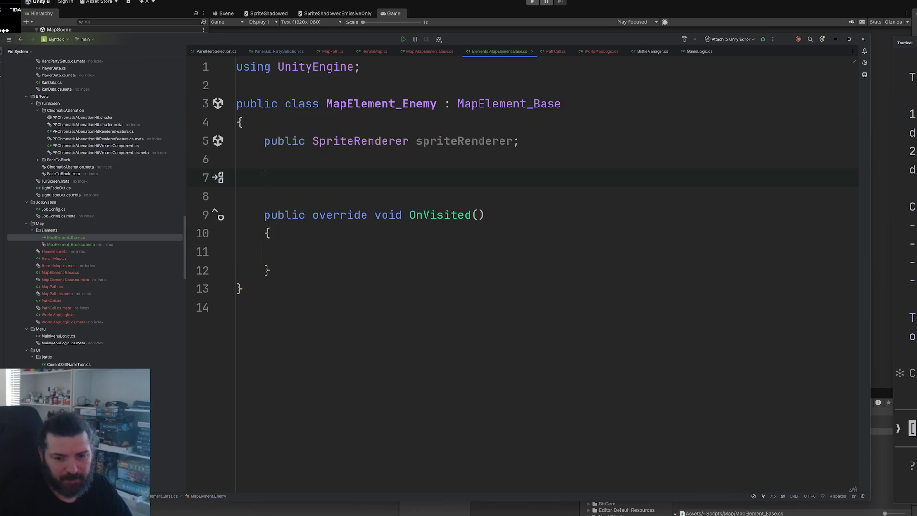
key("Delete")
left_click(237, 159)
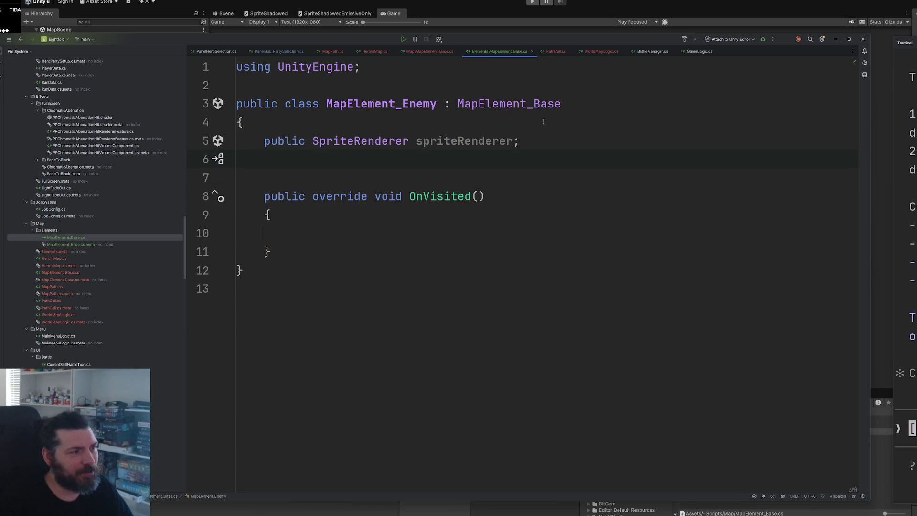
Make OnVisited call SceneManager.LoadScene("BattleScene"), importing UnityEngine.SceneManagement
left_click(477, 231)
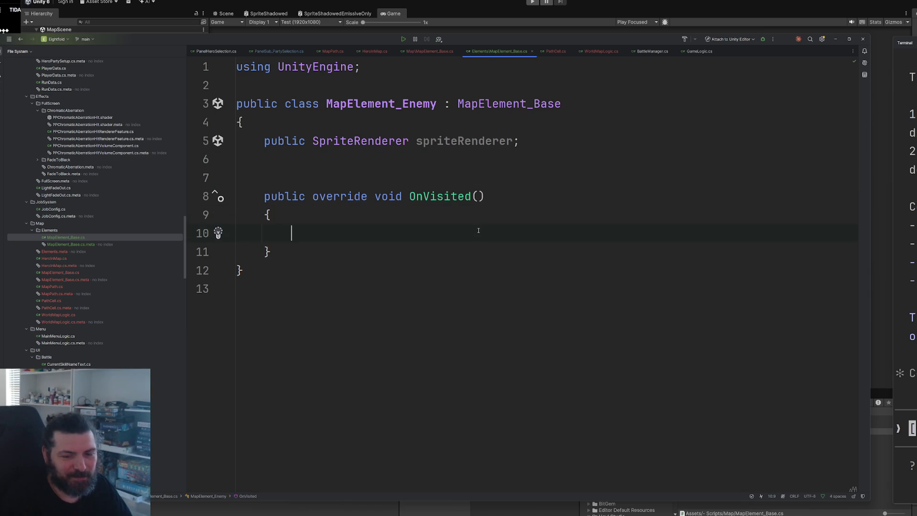
type("scen")
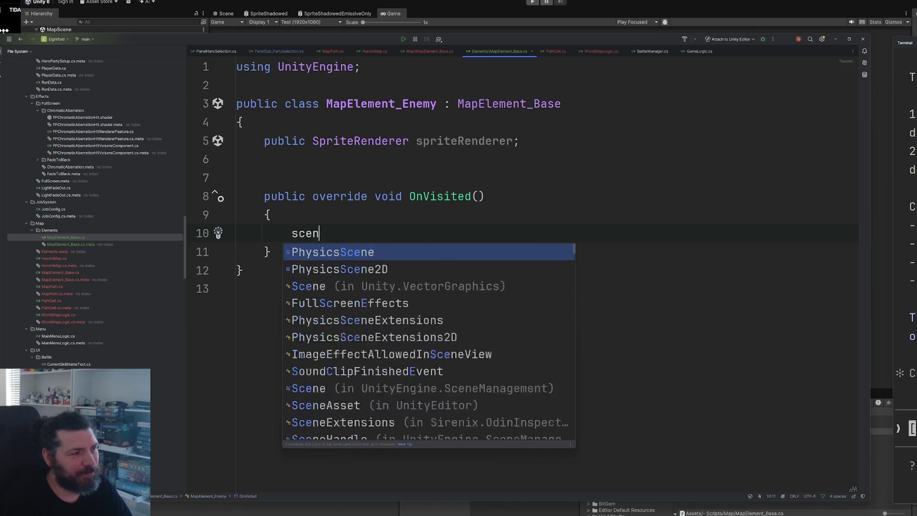
type("em")
key("BackSpace")
key("BackSpace")
type("eme")
key("Return")
type(".")
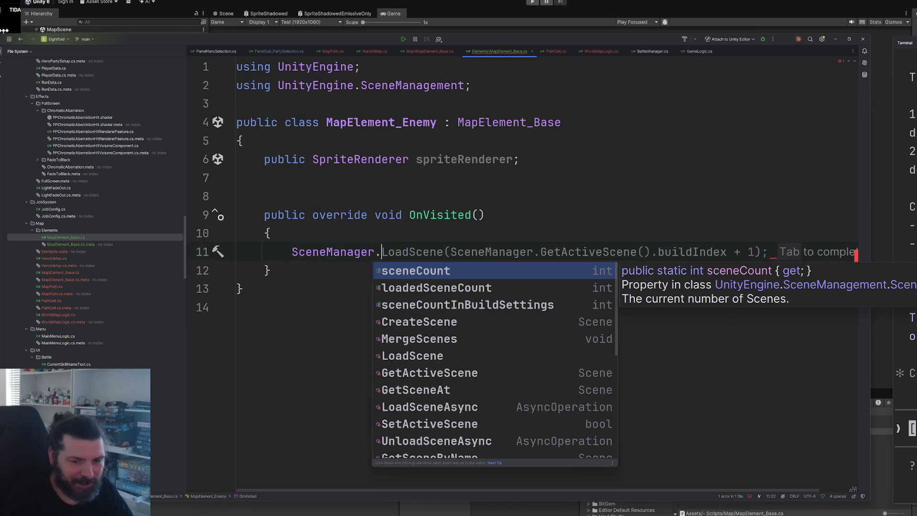
key("Tab")
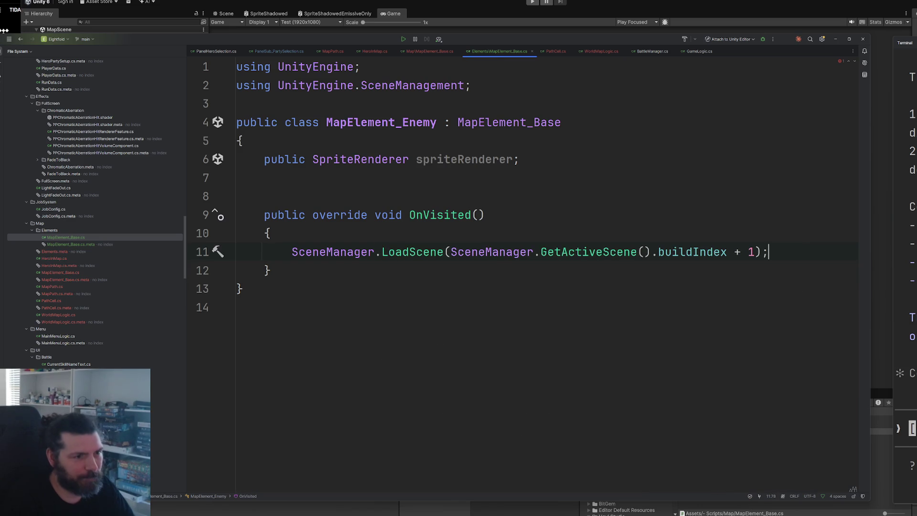
key("ctrl+shift+Left")
key("ctrl+shift+Left")
key("ctrl+shift+Left")
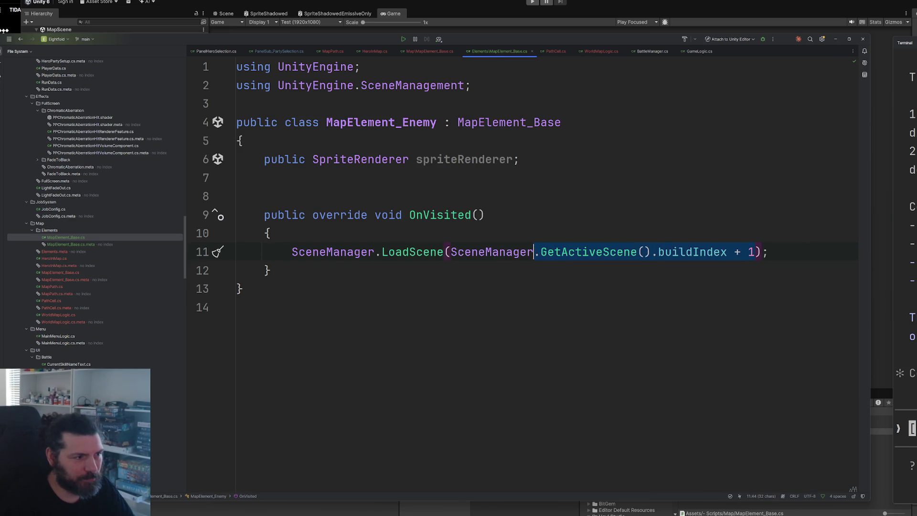
key("BackSpace")
type("\"B")
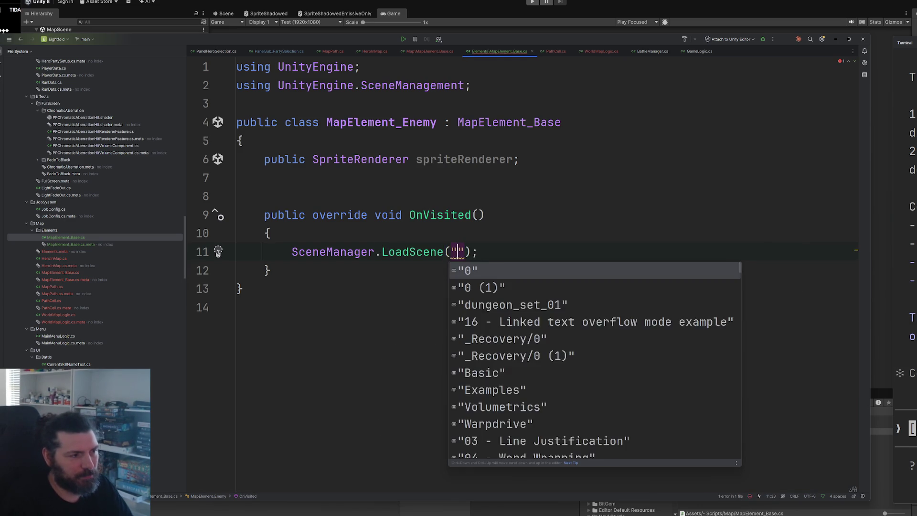
key("Down")
key("Return")
Remove the extra blank line in the class and switch to the HeroInMap script
left_click(243, 288)
left_click(460, 184)
key("Delete")
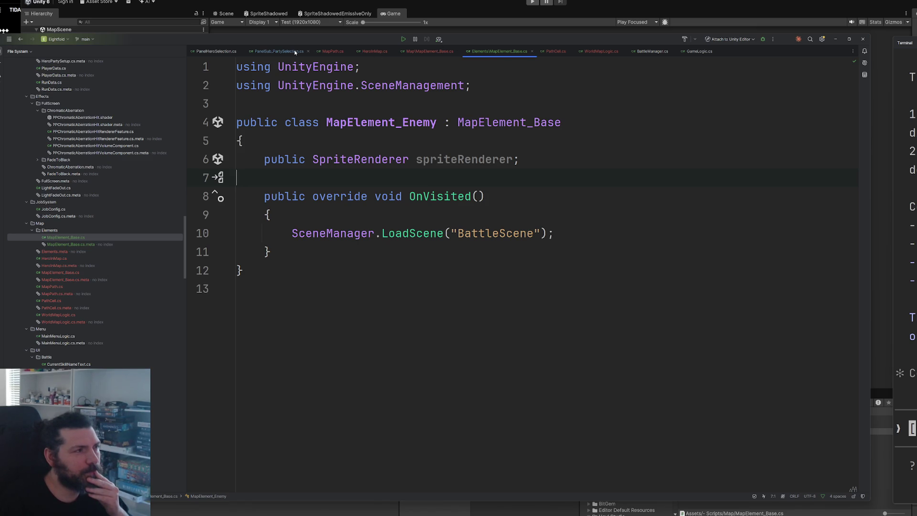
left_click(360, 52)
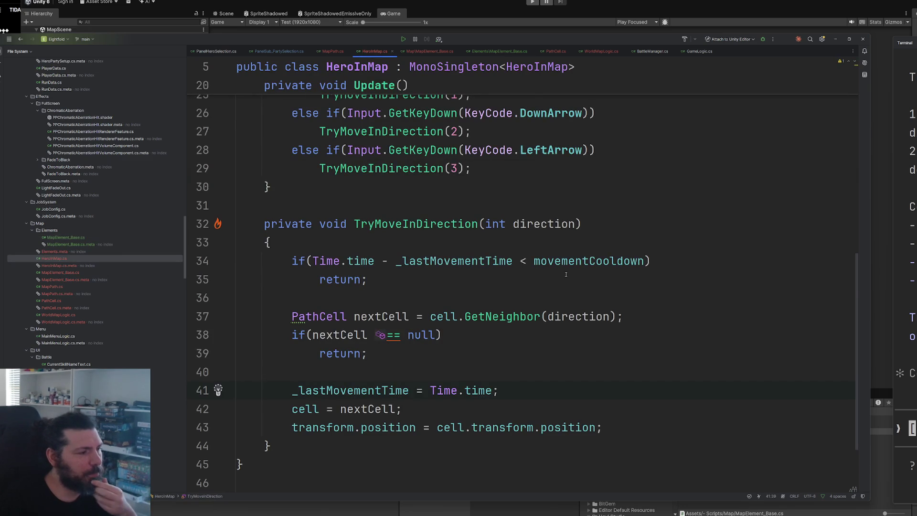
After the hero's position update, add an if (nextCell.element != null) block
scroll(489, 329, "down", 2)
left_click(367, 223)
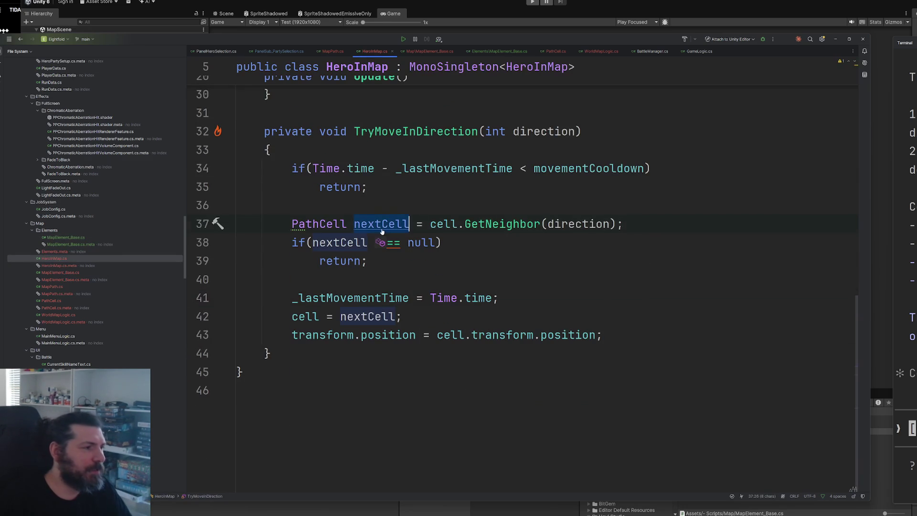
left_click(694, 331)
key("Return")
key("Return")
type("if(nextCell")
type(".el")
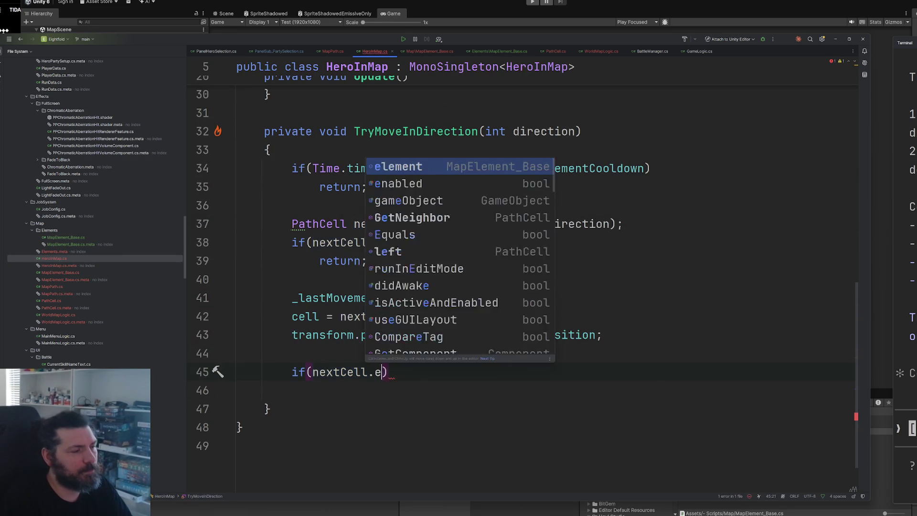
key("Return")
type("!= null)")
key("Return")
type("{")
key("Return")
key("Down")
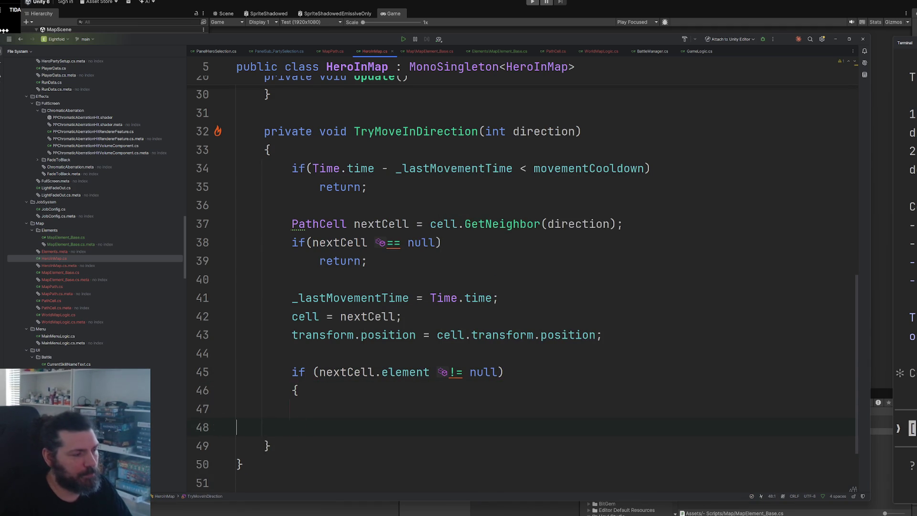
key("Down")
key("BackSpace")
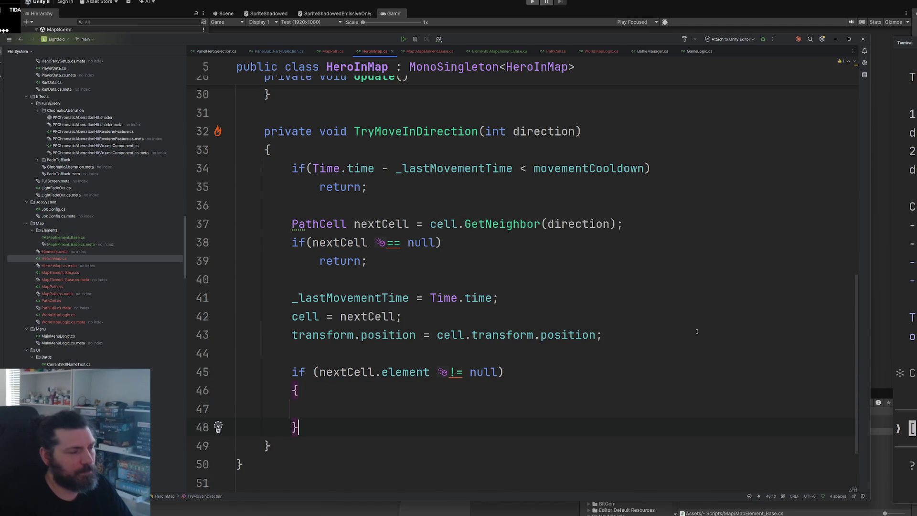
Add a private bool _canMove = true field and reset it to true in Init
scroll(695, 331, "up", 10)
left_click(521, 248)
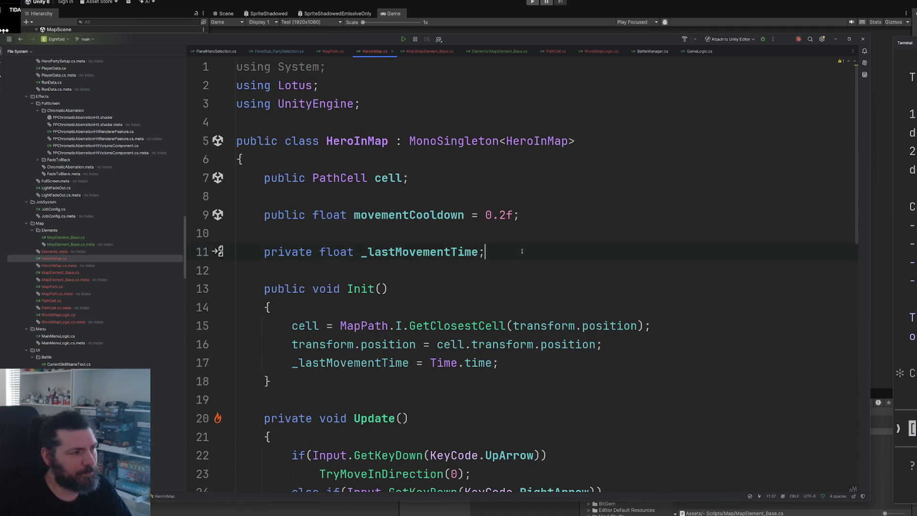
key("Return")
type("private bool _canMove")
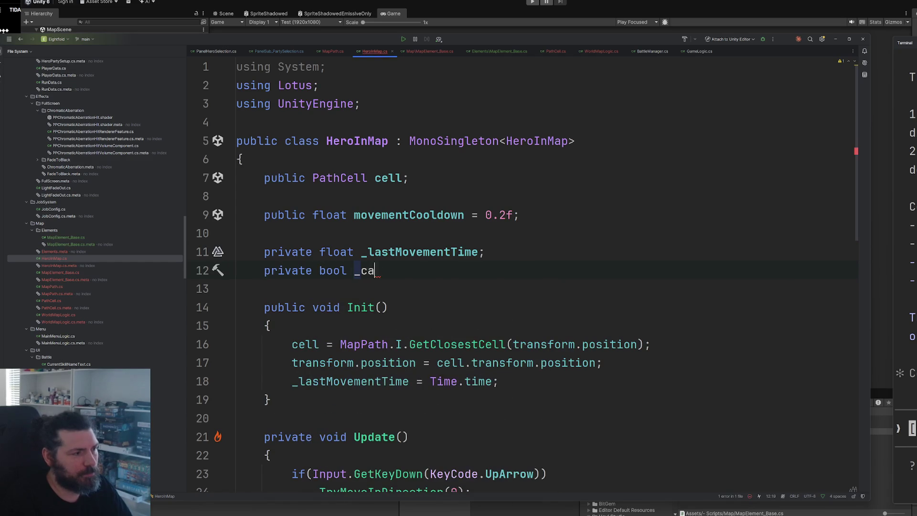
key("Tab")
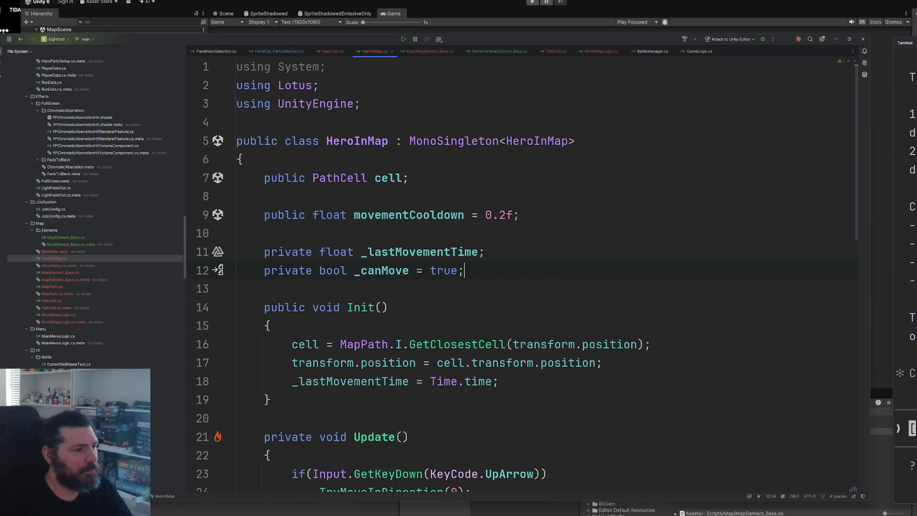
left_click(544, 380)
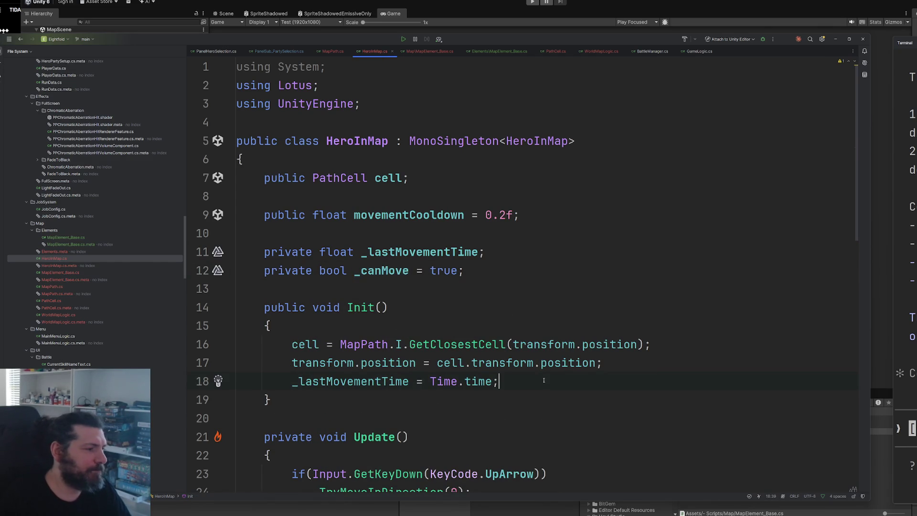
key("Return")
type("_canMove =")
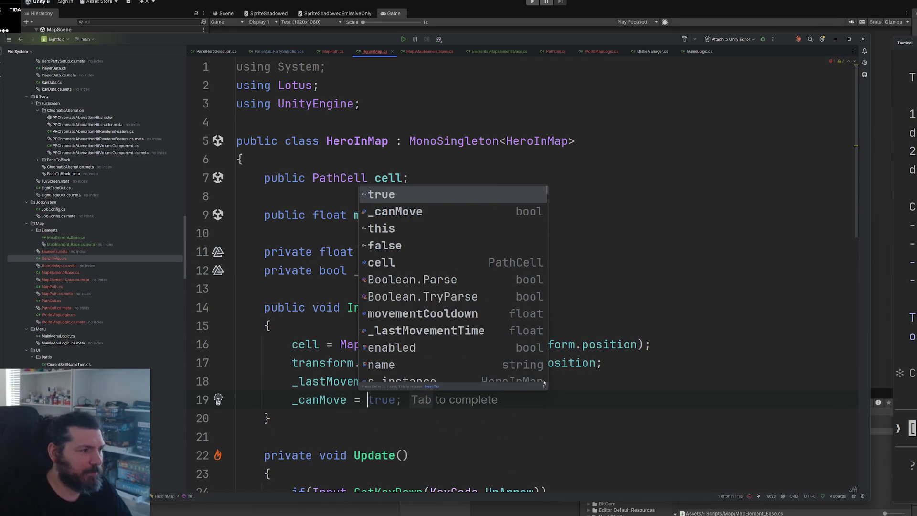
key("Tab")
Set _canMove = false in the element block and return early from TryMoveInDirection when !_canMove
scroll(544, 380, "down", 10)
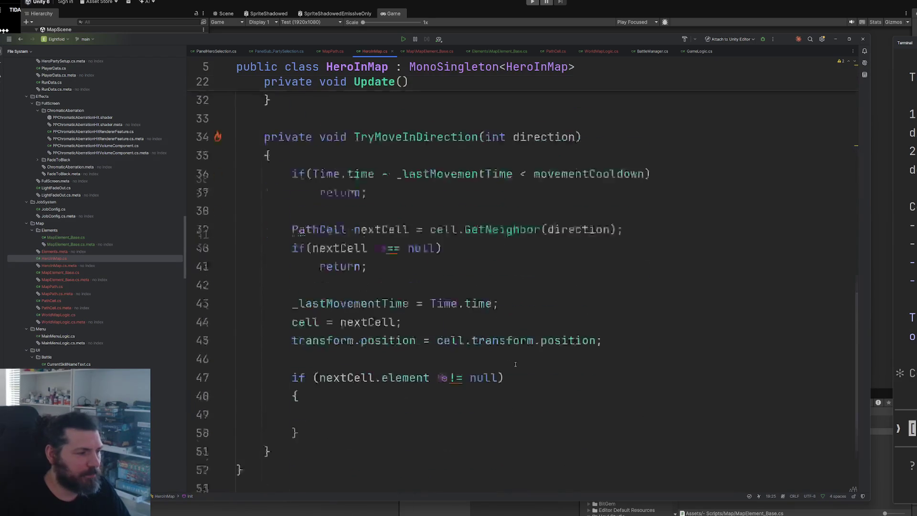
left_click(354, 316)
type("_canMove ")
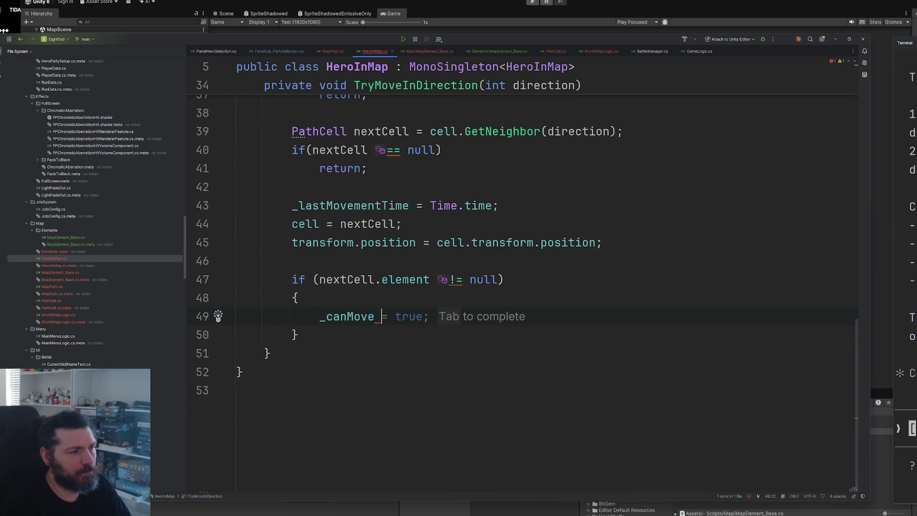
type("= false;")
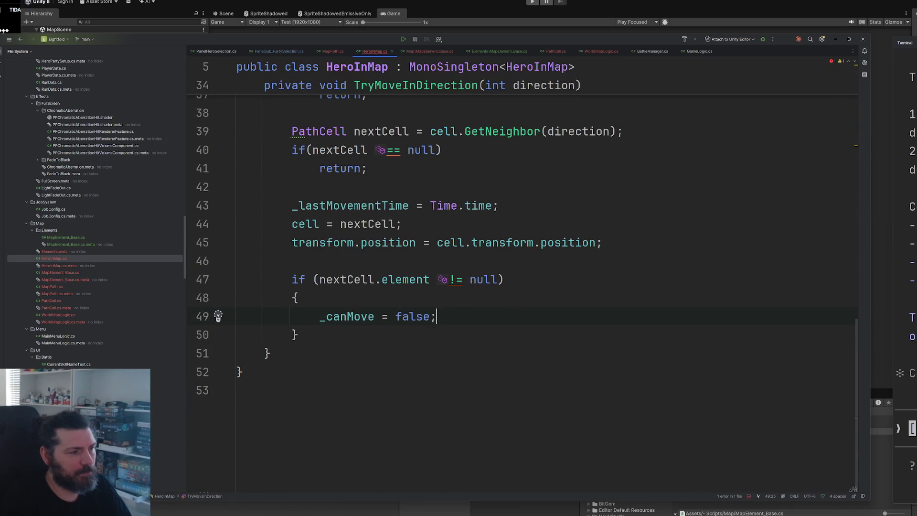
scroll(362, 295, "up", 3)
left_click(341, 250)
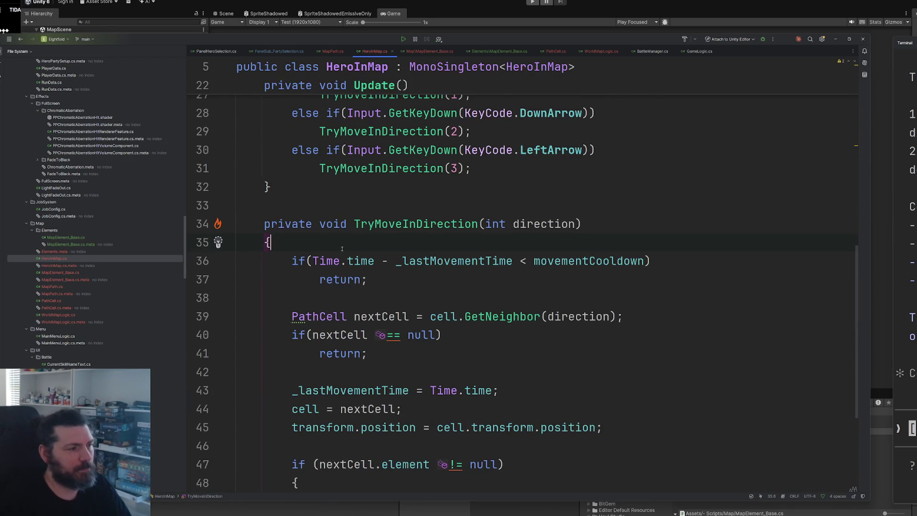
key("Return")
key("Return")
key("Up")
type("if(!_canMove")
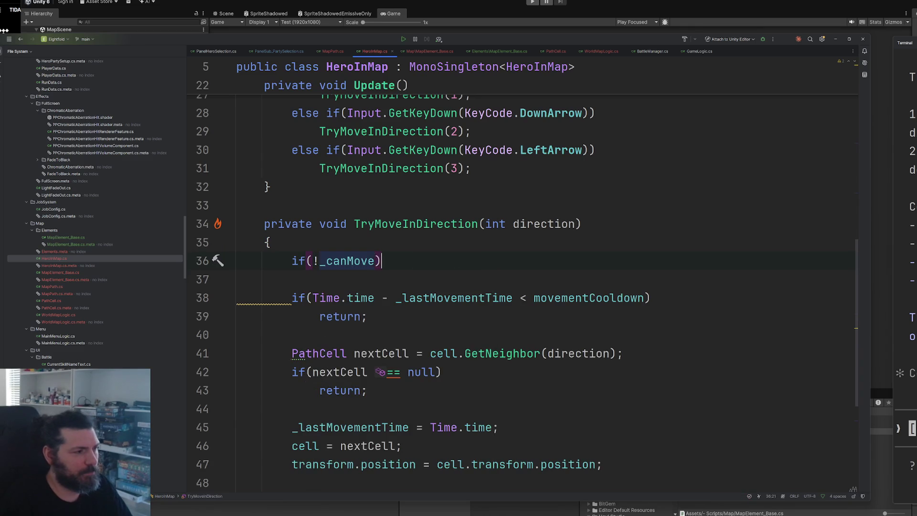
key("End")
key("Return")
type("return;")
Call nextCell.element.OnVisited() inside the element block
scroll(334, 287, "down", 4)
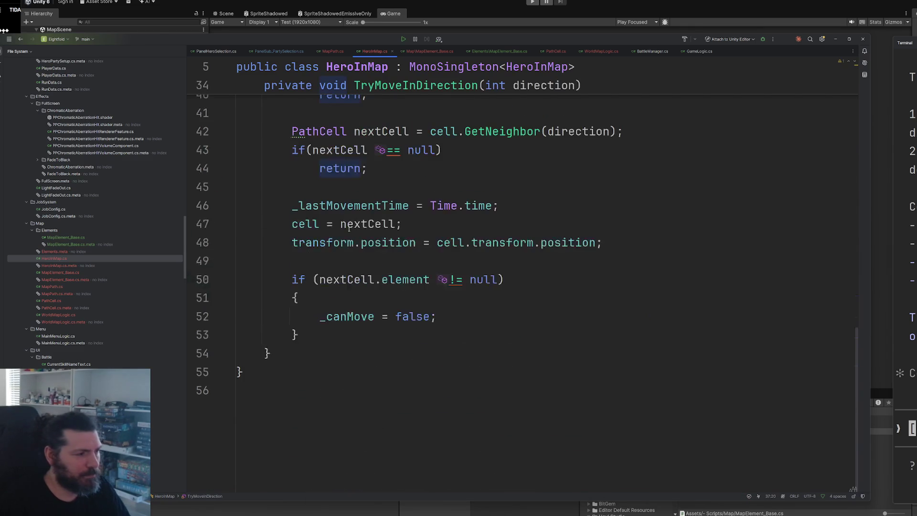
left_click(461, 318)
key("Return")
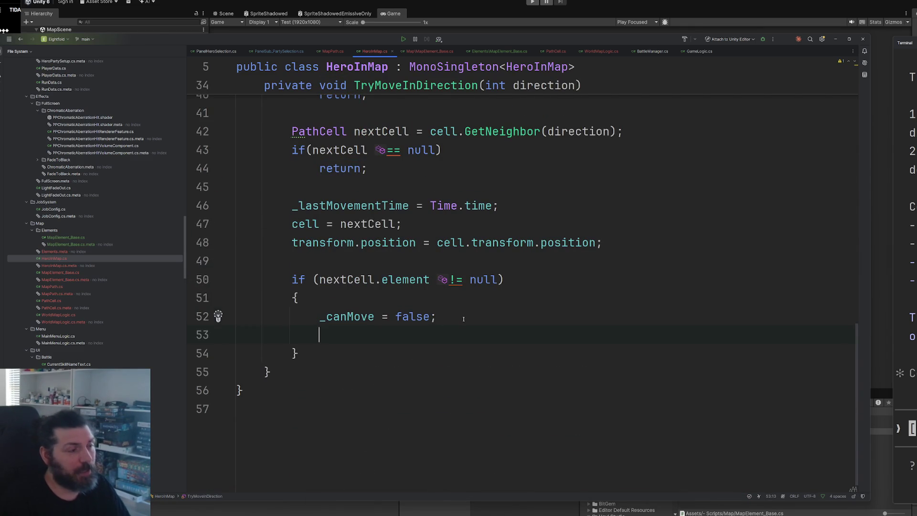
type("ne")
key("Tab")
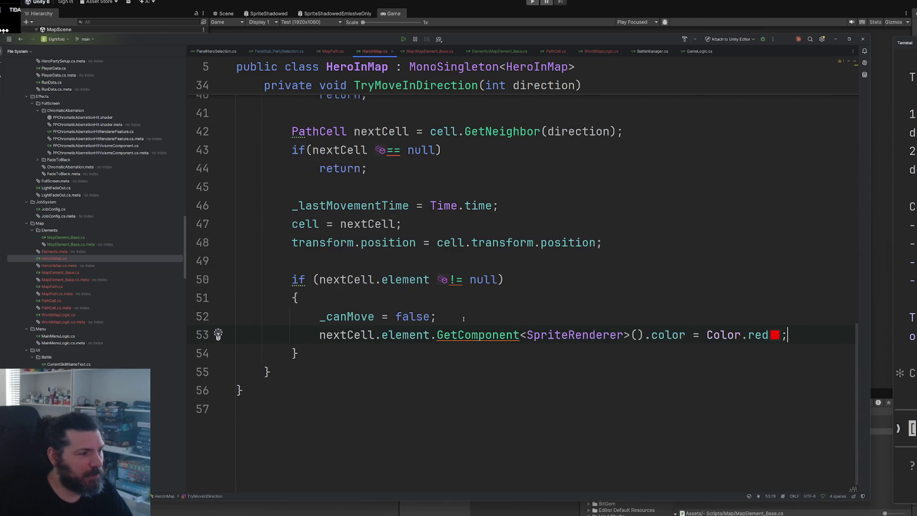
key("ctrl+z")
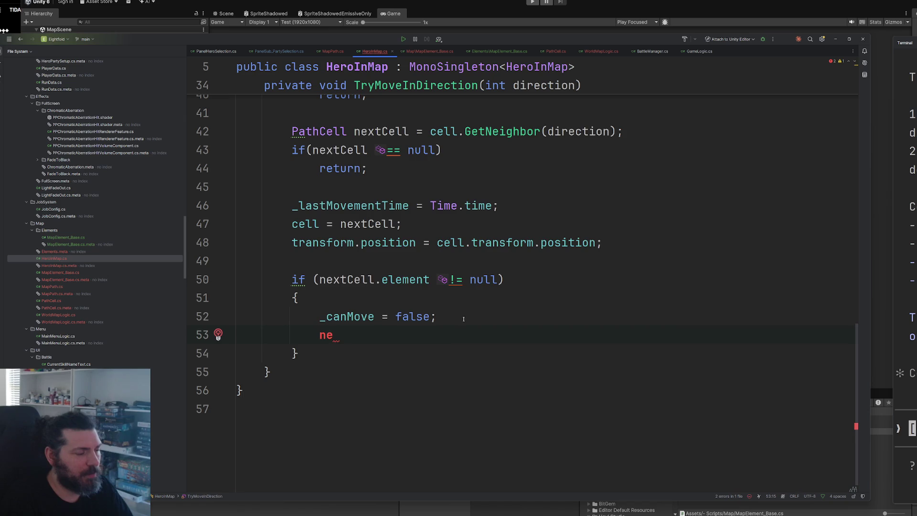
type("xtCell.e")
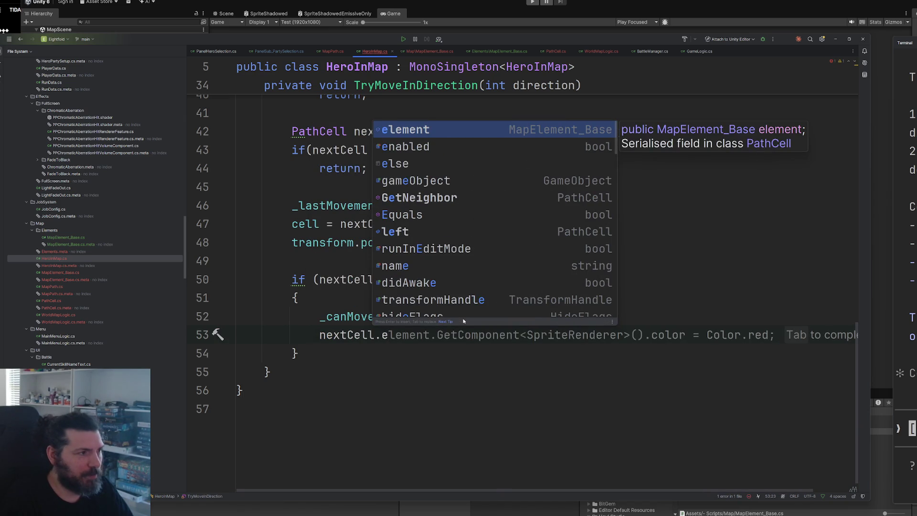
type("lement.on")
key("Return")
type(";")
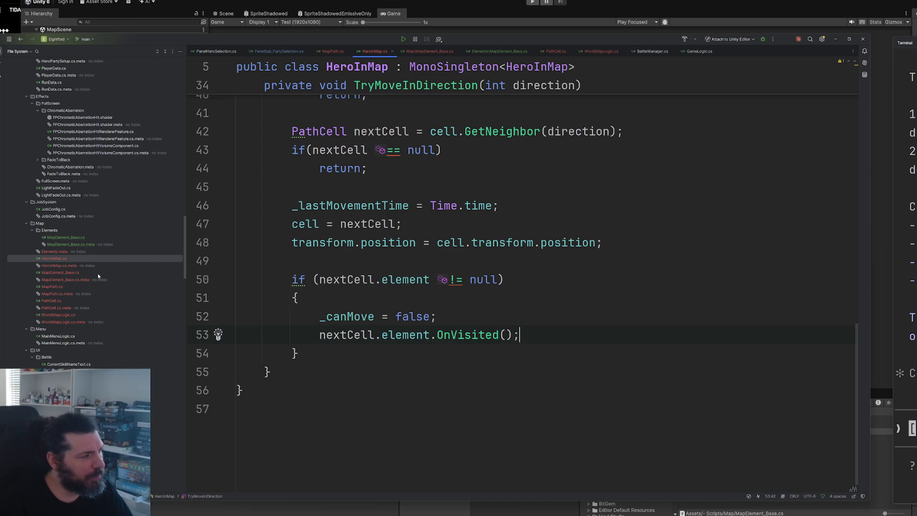
scroll(536, 283, "up", 10)
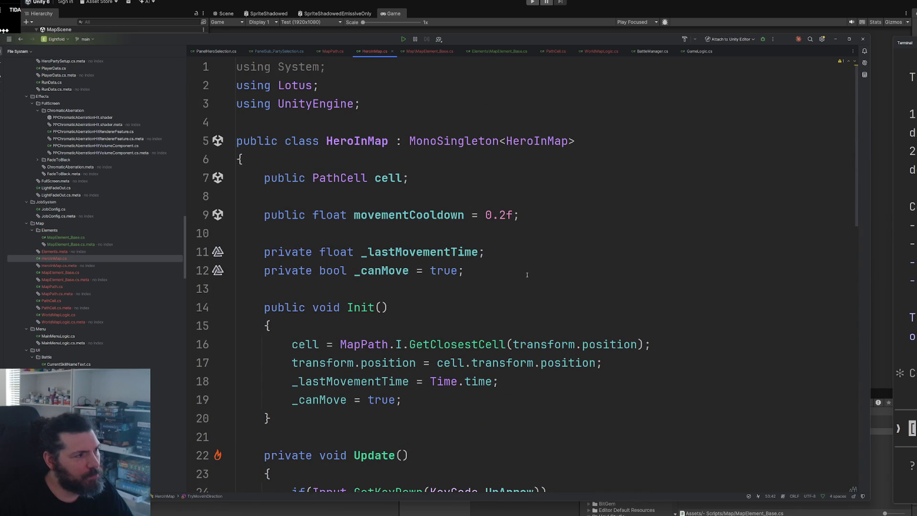
scroll(356, 77, "down", 1)
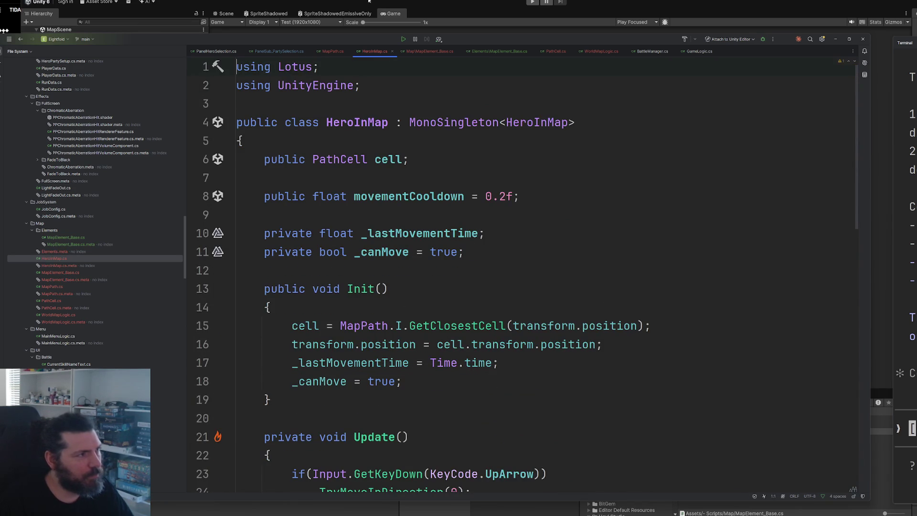
left_click(358, 15)
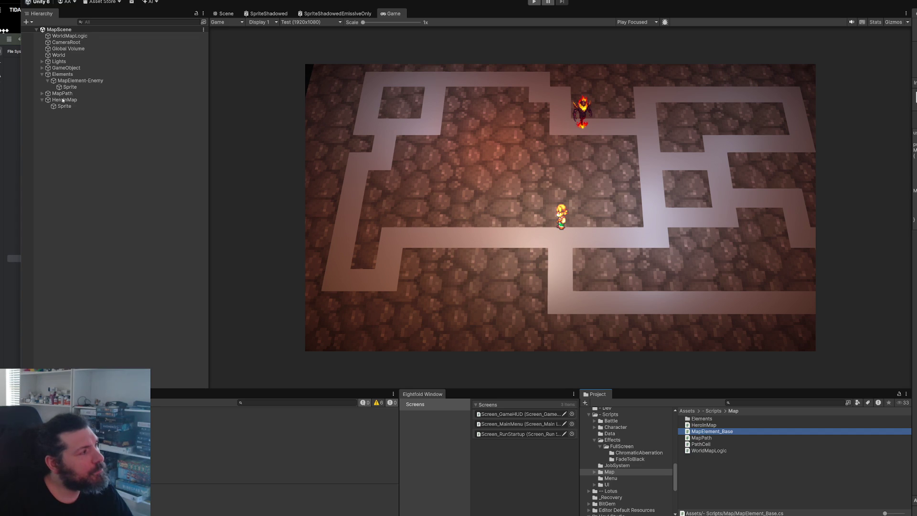
Rename the Elements object in the Hierarchy to MapElements
left_click(70, 76)
left_click(69, 77)
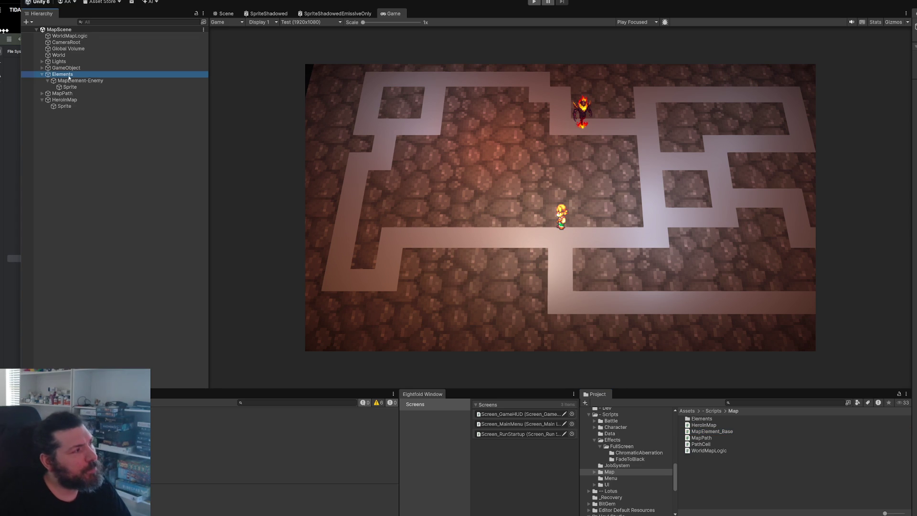
type("Map")
key("Return")
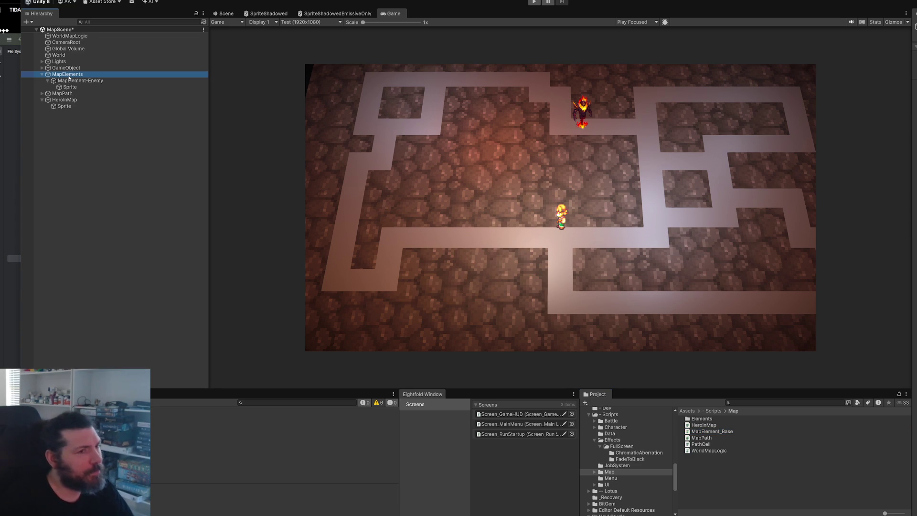
Create a new MonoBehaviour script named MapElements in the Map scripts folder
right_click(689, 477)
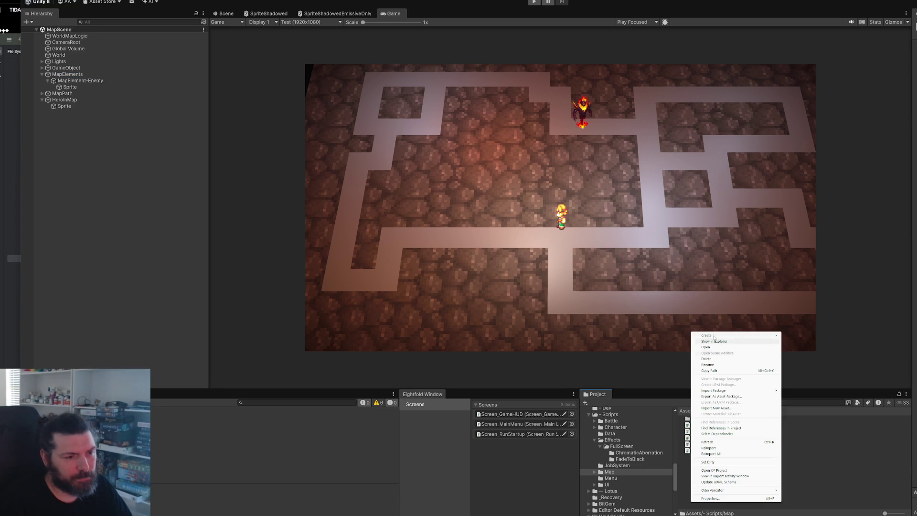
left_click(725, 341)
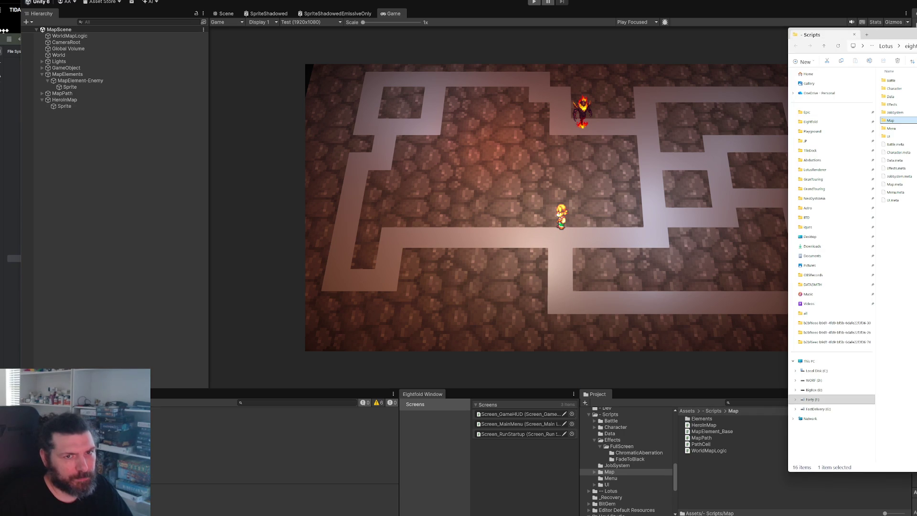
right_click(738, 458)
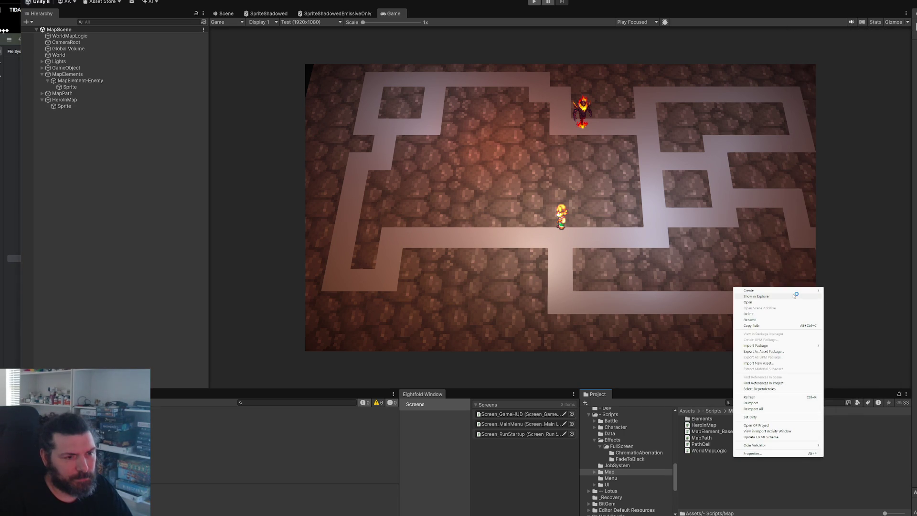
mouse_move(807, 291)
left_click(850, 302)
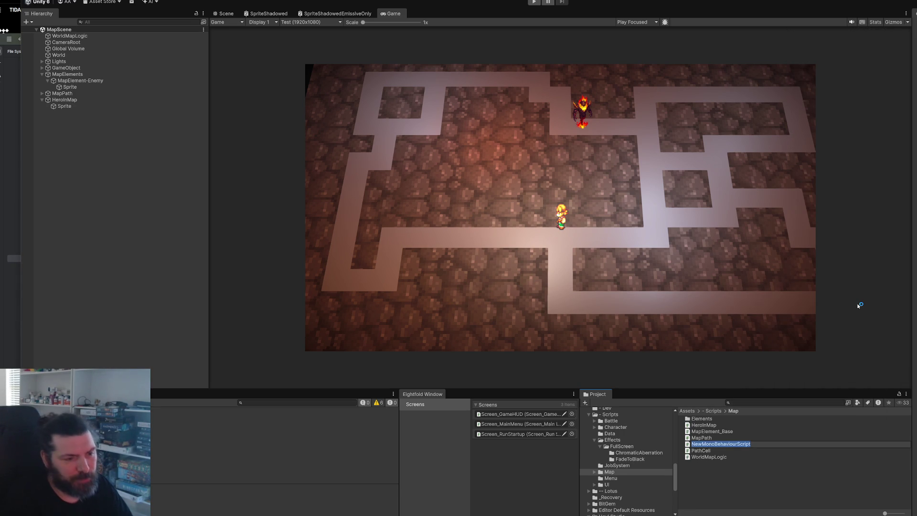
type("MapElements")
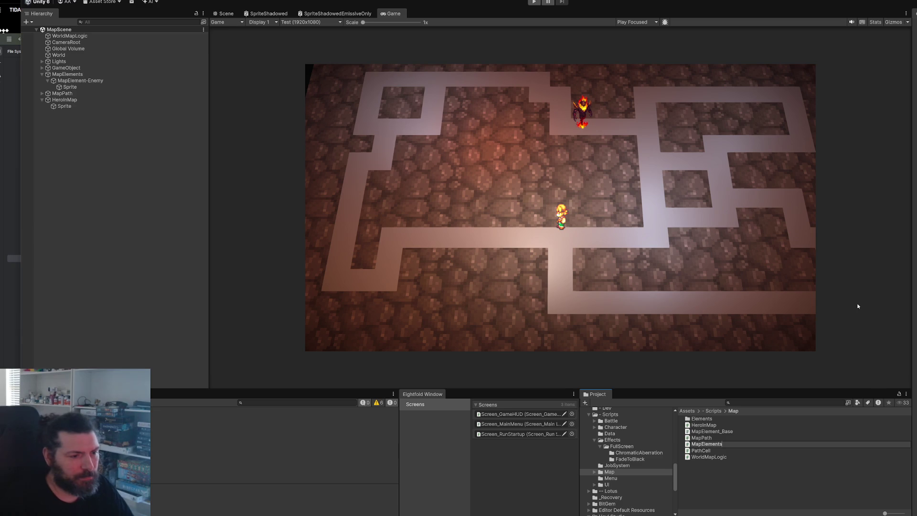
key("Return")
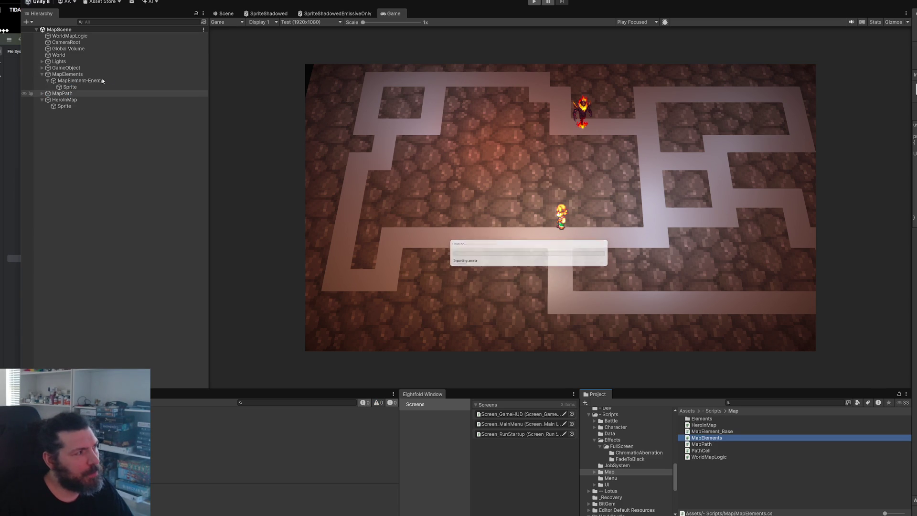
Select the MapElement-Enemy object and bring the code editor back
left_click(102, 81)
left_click(683, 92)
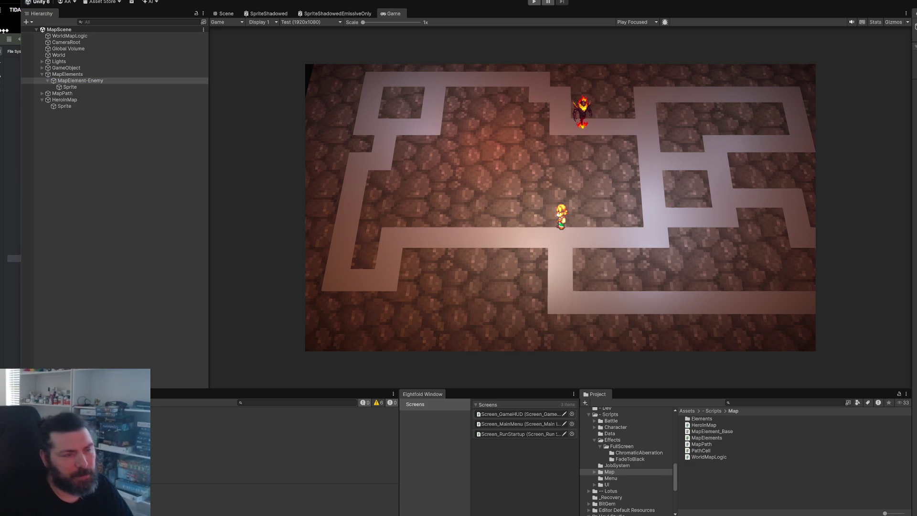
key("alt+Tab")
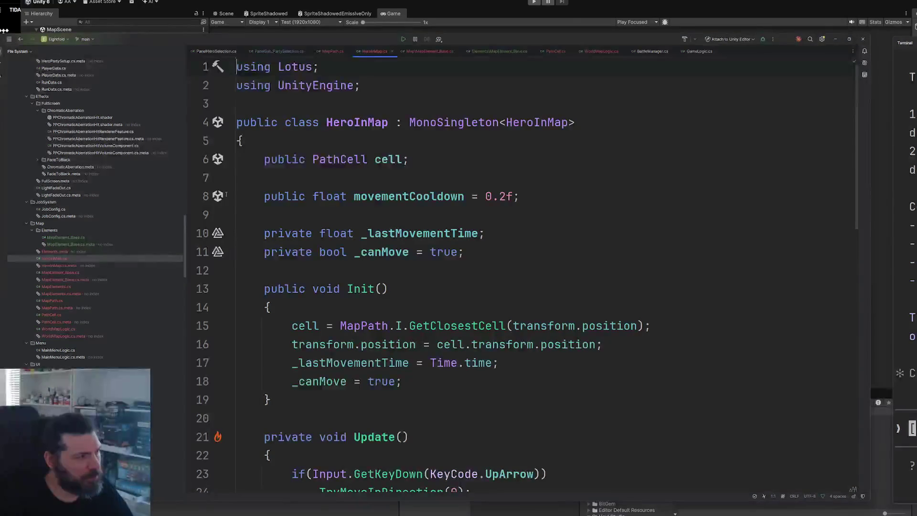
Rename the copied script file to MapElement_Enemy.cs to match its class name
double_click(85, 237)
double_click(381, 122)
key("ctrl+c")
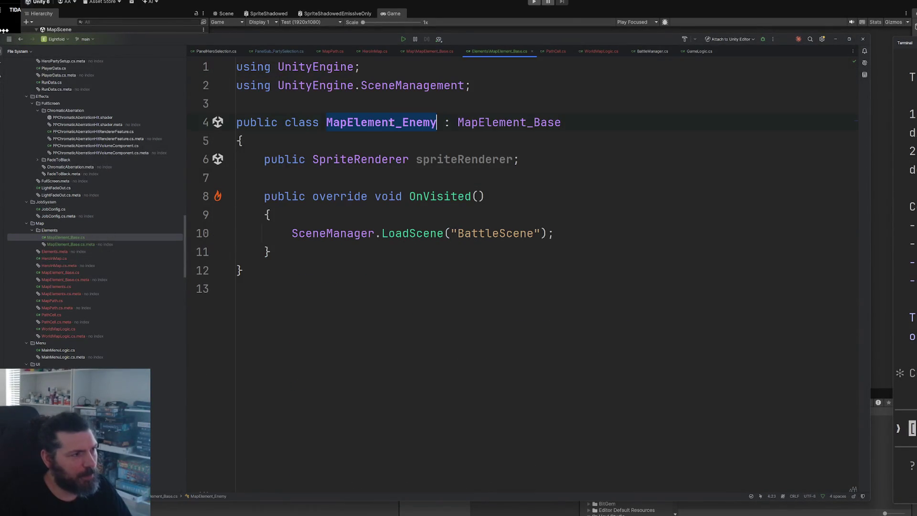
left_click(70, 239)
key("shift+F6")
key("ctrl+v")
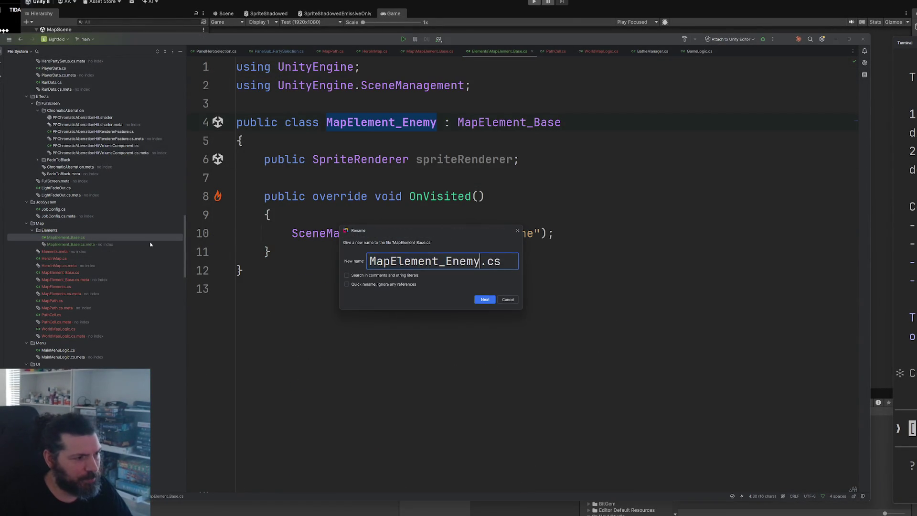
key("Return")
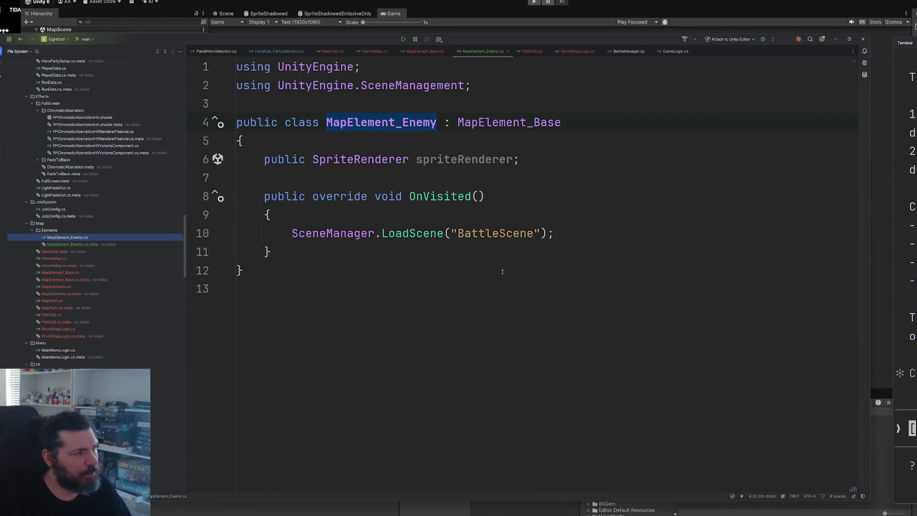
left_click(585, 3)
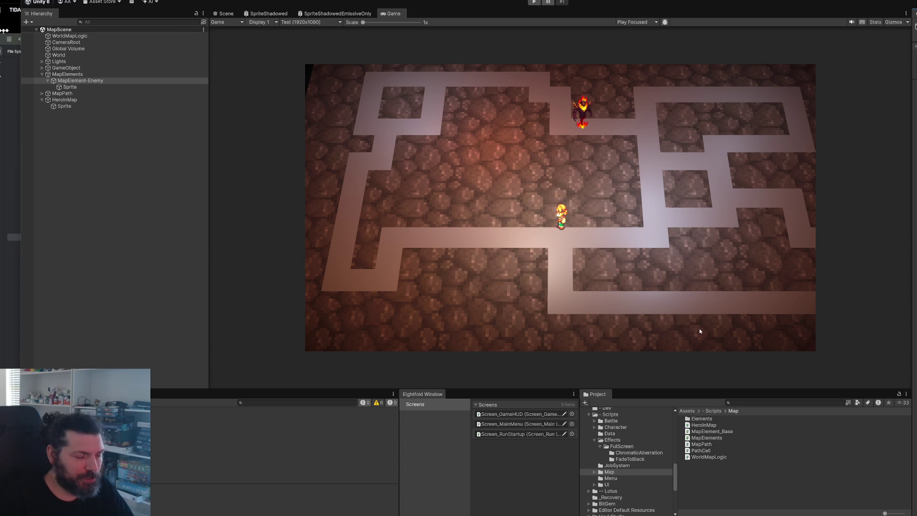
Inspect MapElement-Enemy and its MapElements parent, then select the template methods in MapElements.cs
left_click(88, 81)
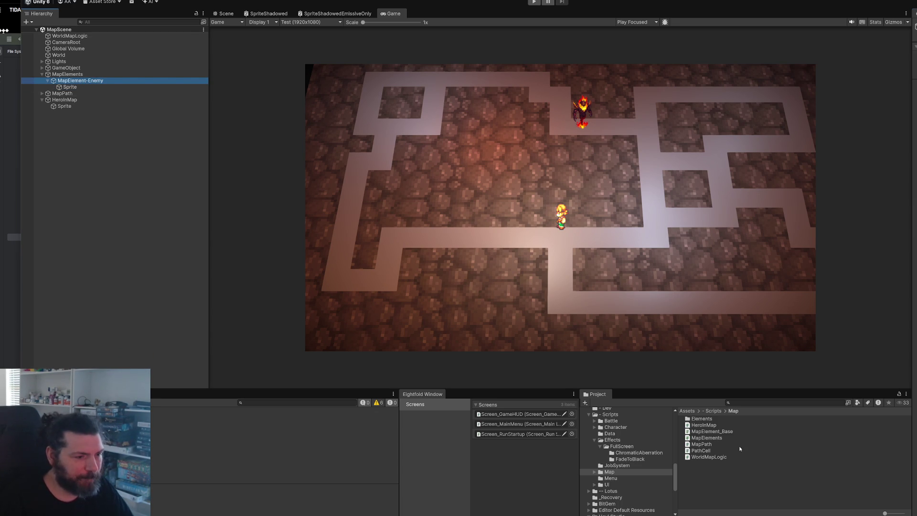
left_click(732, 432)
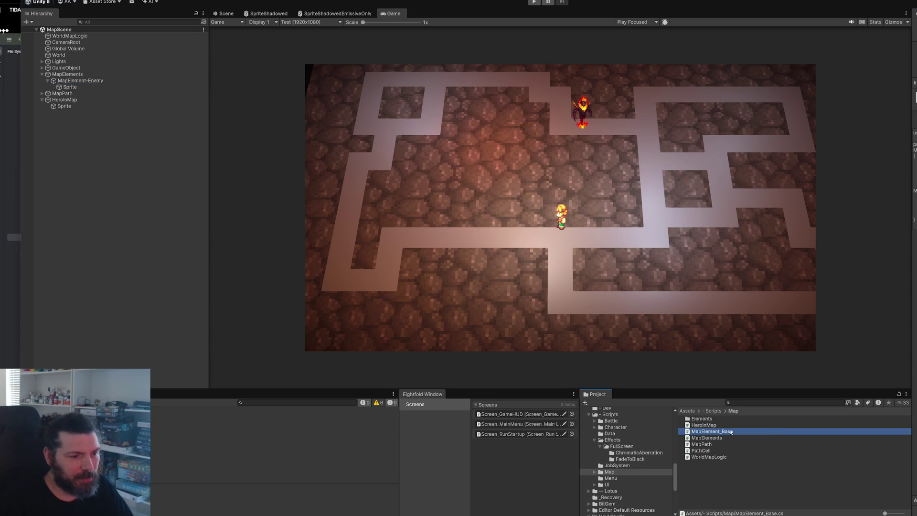
left_click(160, 295)
left_click(57, 81)
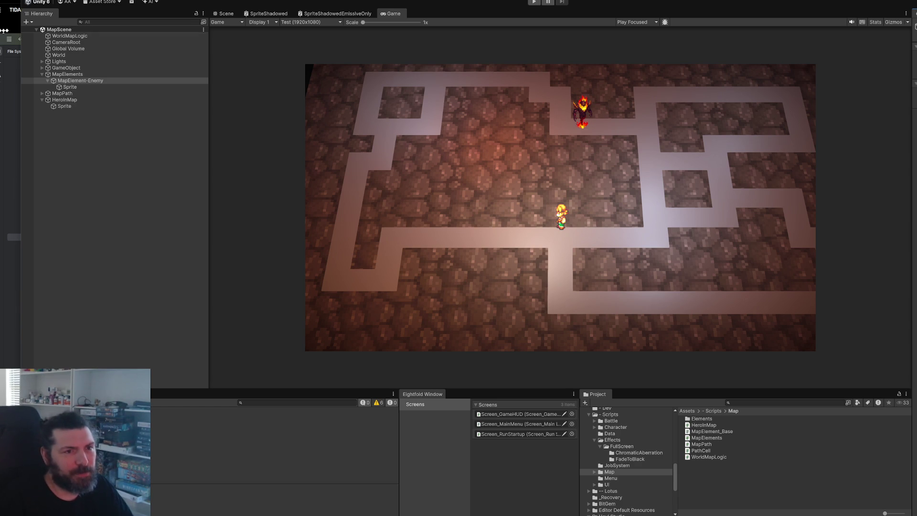
left_click(51, 81)
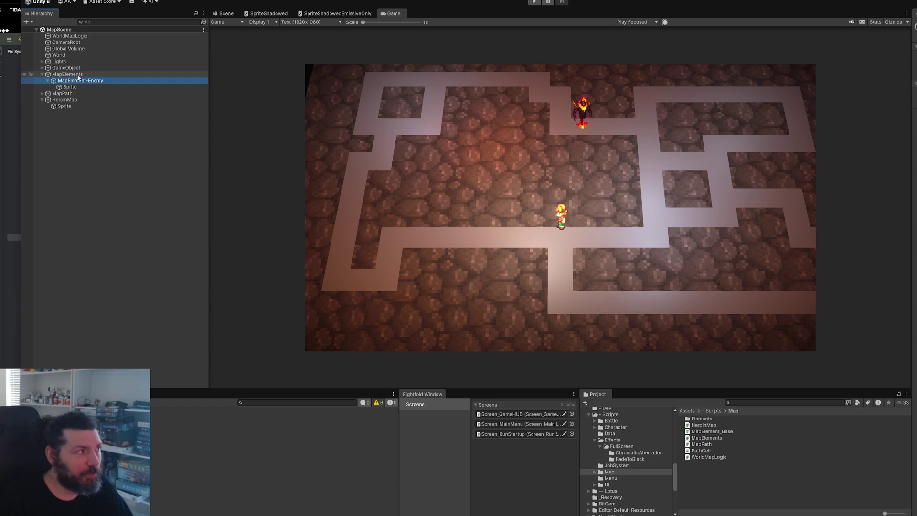
left_click(47, 80)
left_click(60, 76)
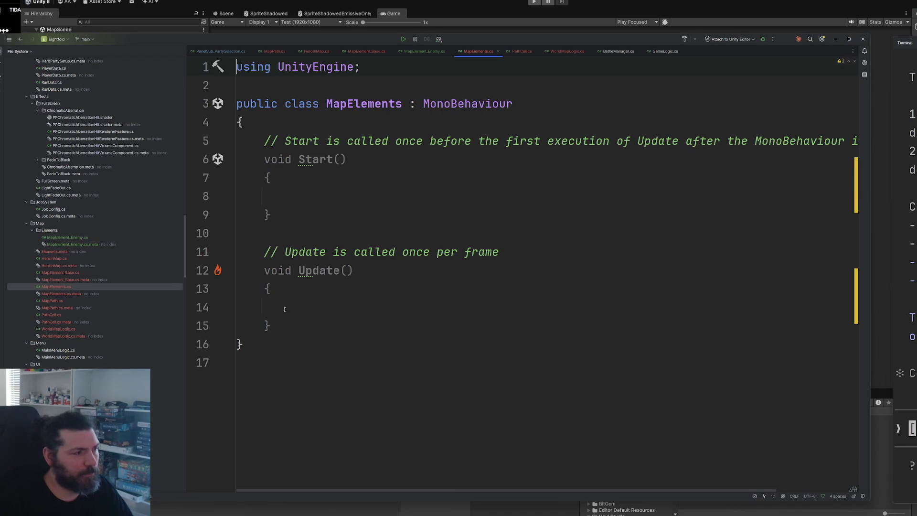
mouse_move(272, 325)
left_mouse_down()
mouse_move(287, 270)
mouse_move(262, 141)
left_mouse_up()
Replace the template methods with a public List<MapElements> elements = new() field
key("BackSpace")
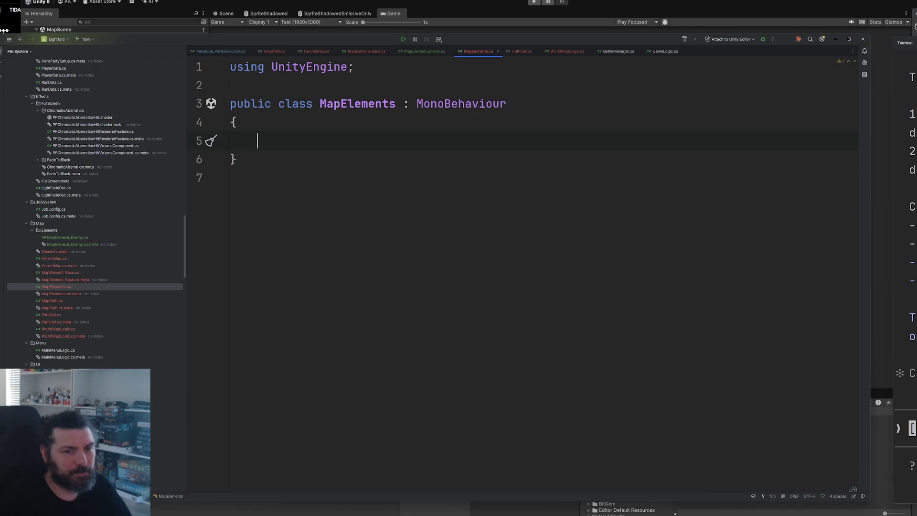
type("public Li")
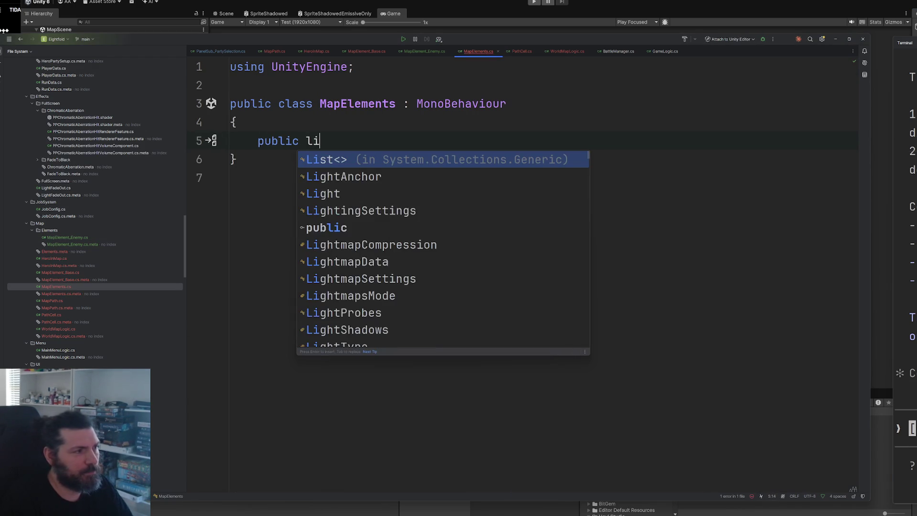
key("Return")
type("MapElements")
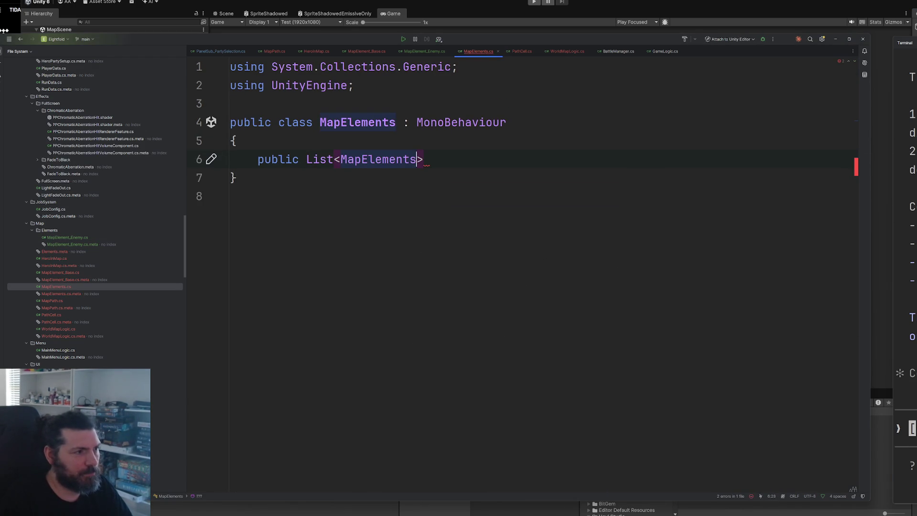
type("> elements = new List<MapElements>();")
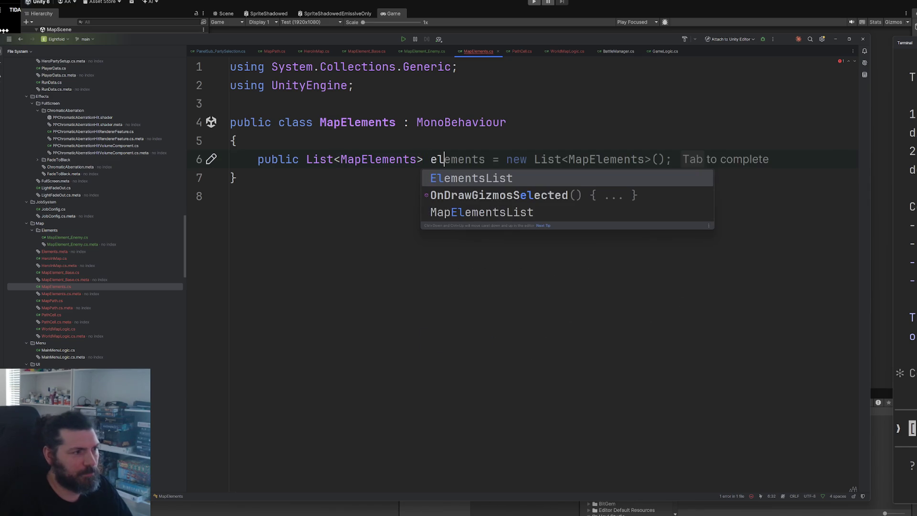
key("Tab")
key("alt+Return")
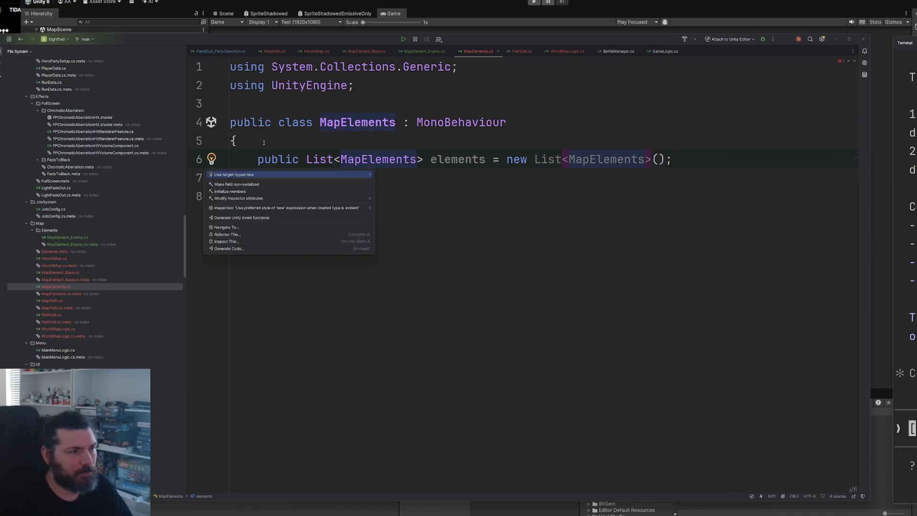
key("Return")
key("Return")
key("Return")
Declare a public void Init() method
type("public bli")
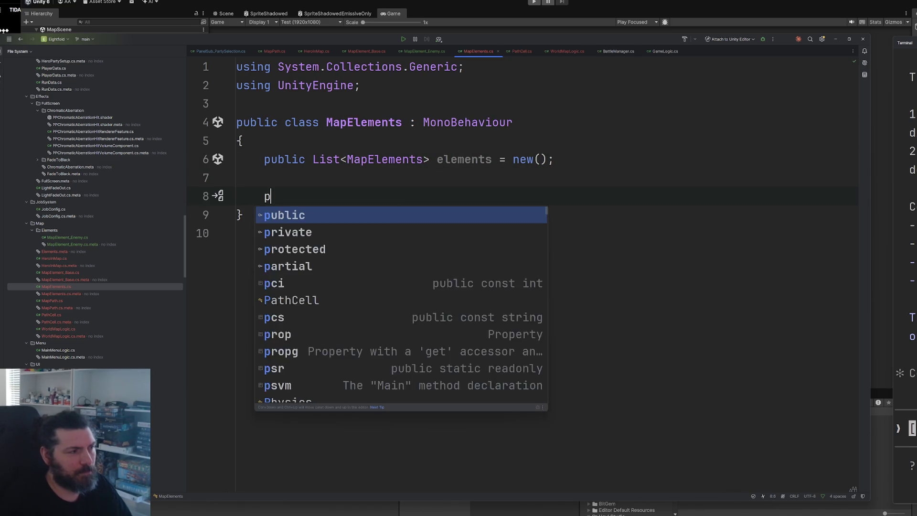
key("BackSpace")
key("BackSpace")
key("BackSpace")
type("void Init()")
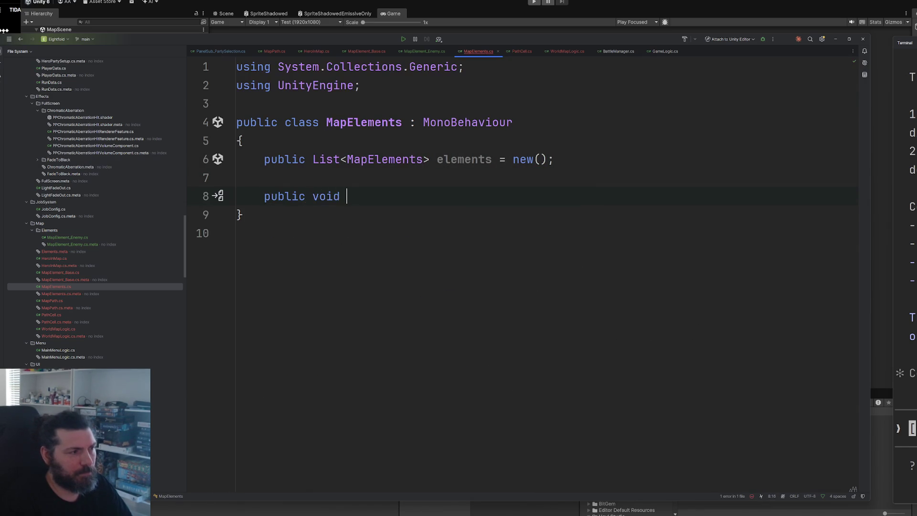
key("Return")
type("{")
key("Return")
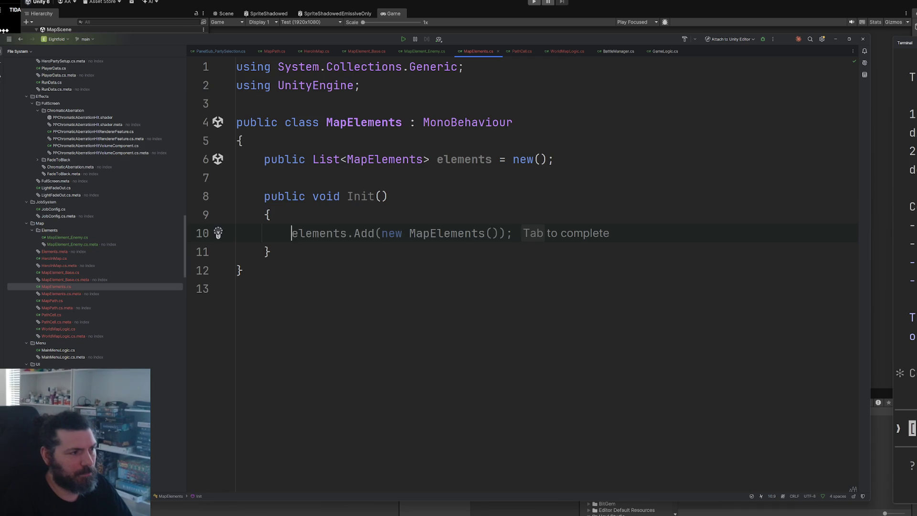
In Init, assign elements from transform.GetComponentsInChildren<MapElements>().ToList()
type("elements = transform.")
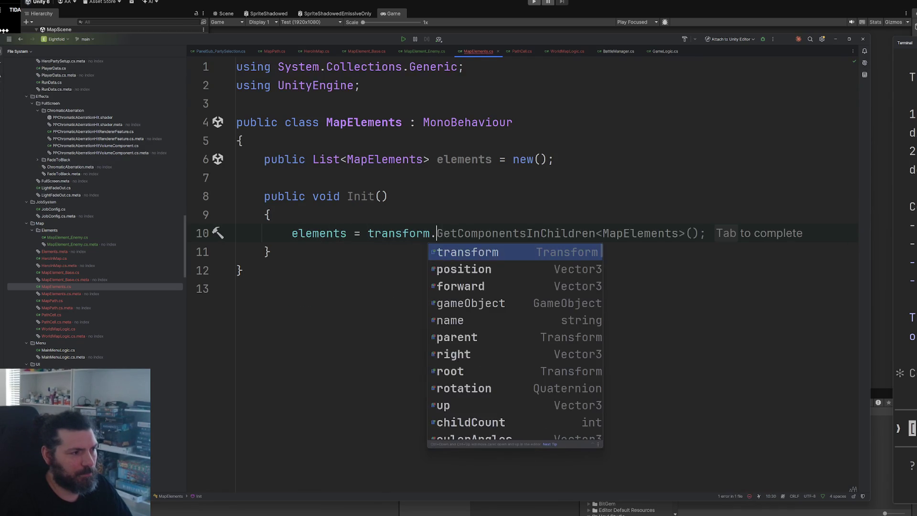
key("Tab")
key("BackSpace")
type(".t")
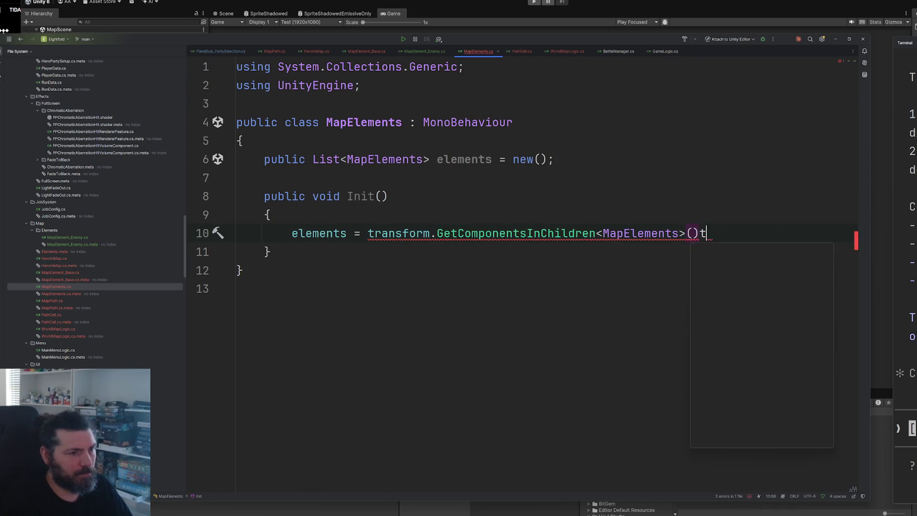
type("oS")
key("Return")
type("lo")
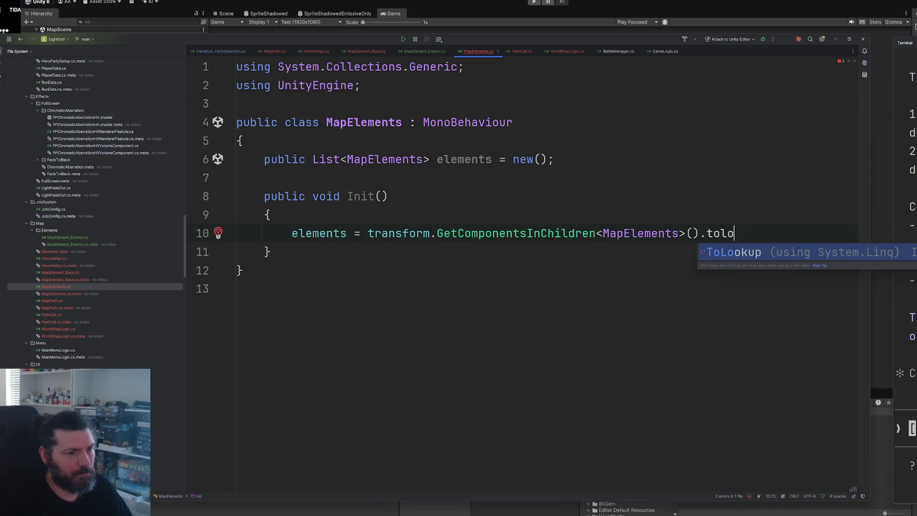
key("BackSpace")
type("i")
key("Return")
type(";")
key("Return")
key("Return")
Add a foreach loop calling element.Init() on each item in elements
key("Up")
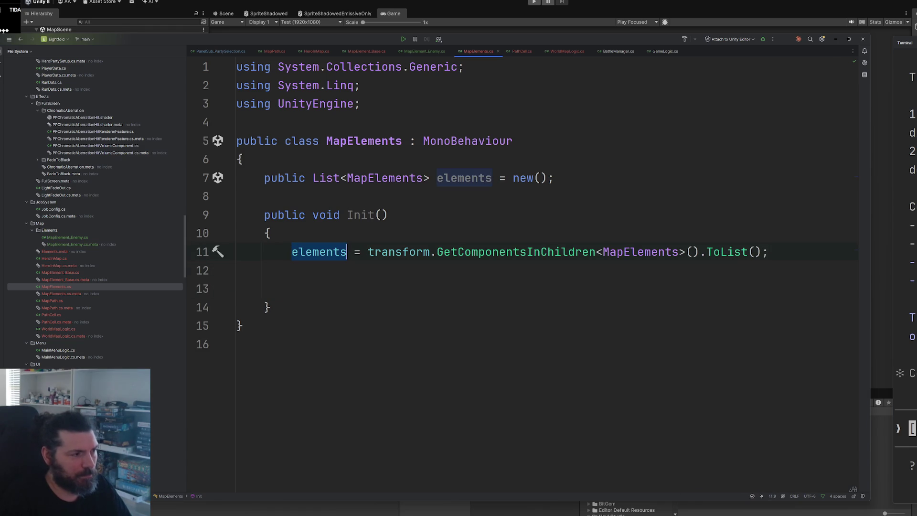
type("elements.fo")
key("Down")
key("Return")
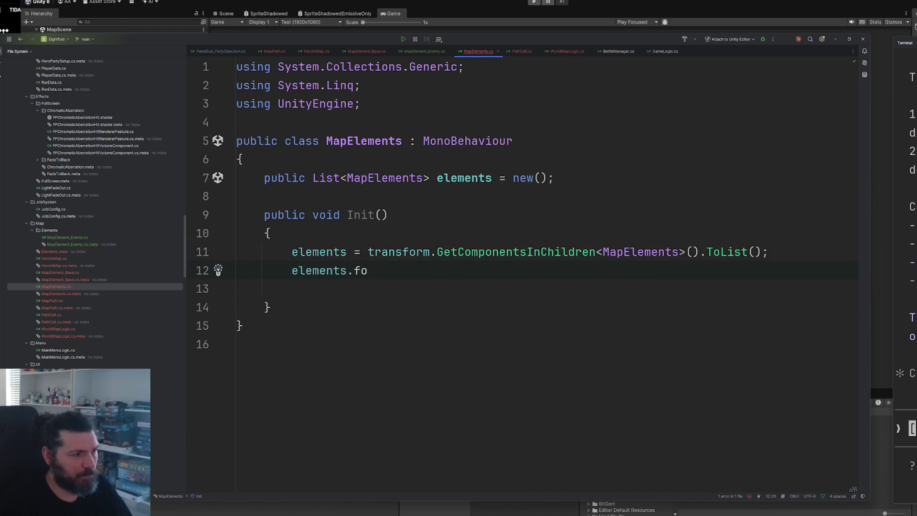
key("Return")
key("Return")
type("m")
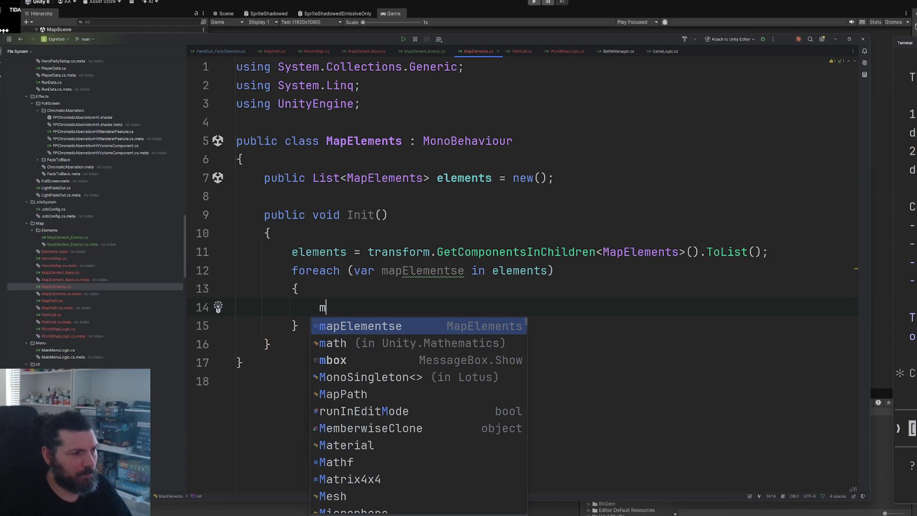
double_click(422, 271)
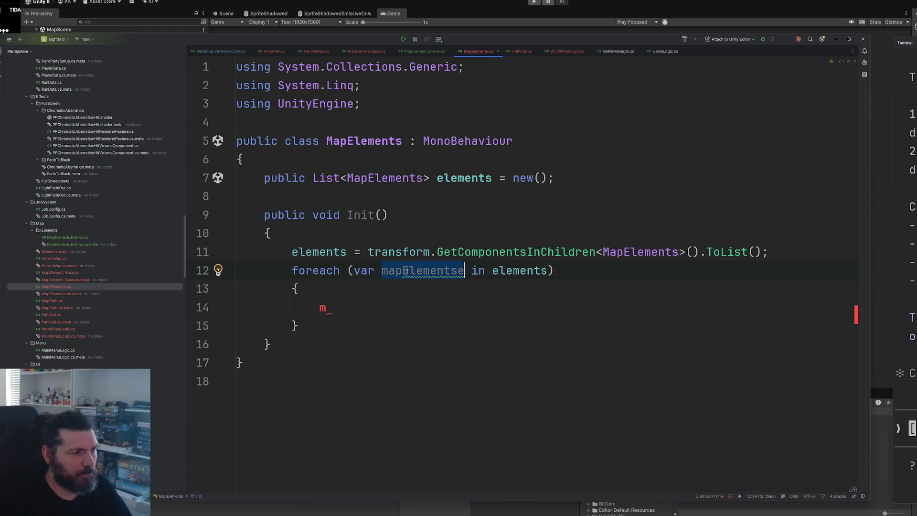
type("element")
key("Down")
key("Down")
key("BackSpace")
type("element.")
key("Tab")
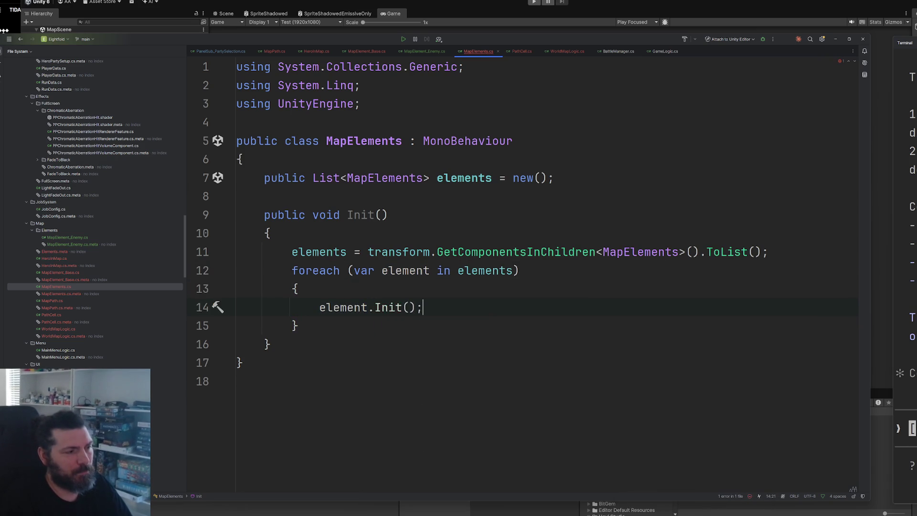
Change the base class to MonoSingleton<MapElements> and remove the unused UnityEngine import
left_click(394, 141)
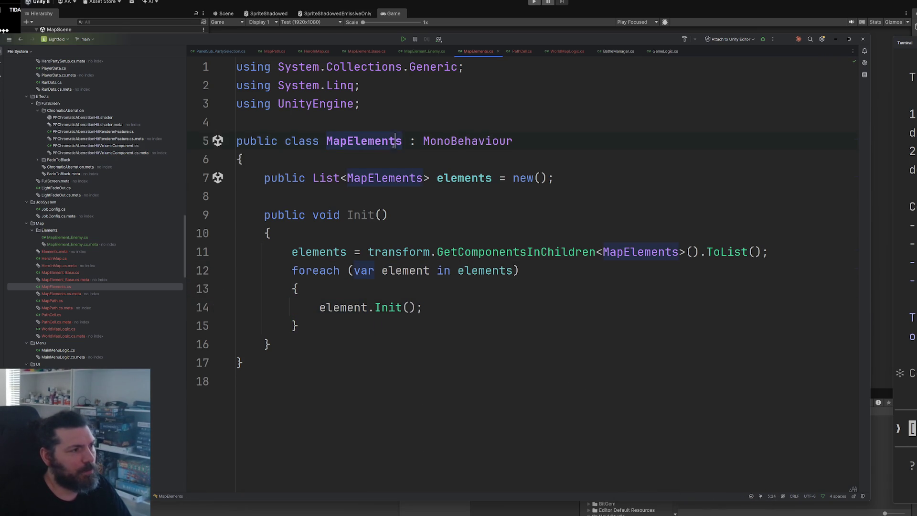
double_click(467, 140)
type(",p")
key("BackSpace")
key("BackSpace")
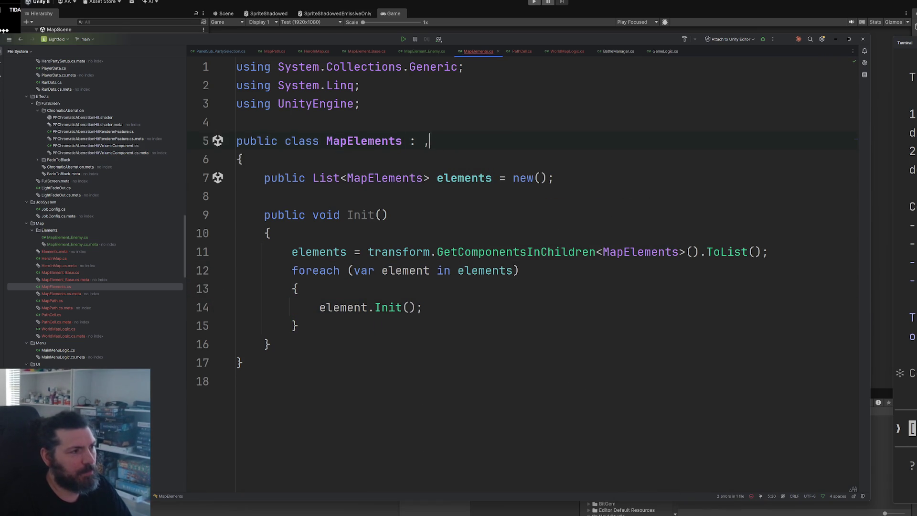
type("monosin")
key("Return")
double_click(363, 159)
key("ctrl+c")
left_click(519, 159)
key("ctrl+v")
left_click(439, 122)
key("ctrl+y")
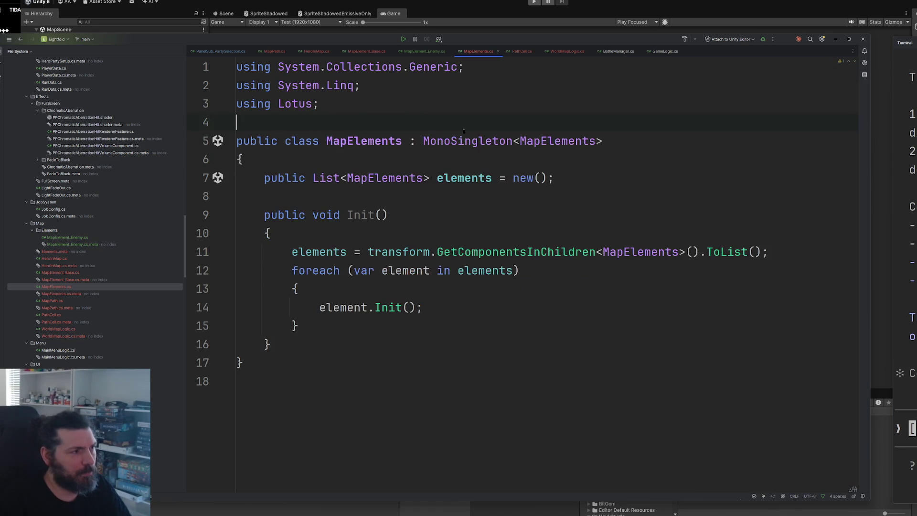
double_click(363, 140)
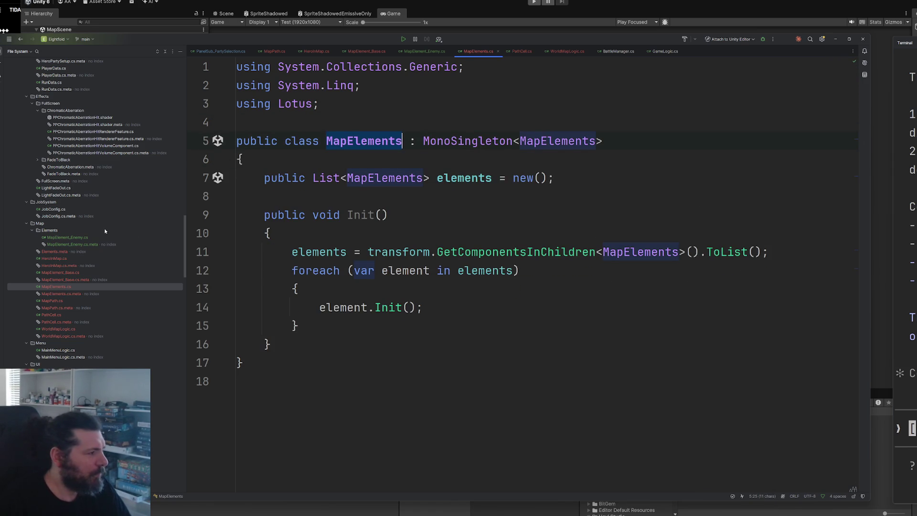
double_click(57, 329)
Insert MapElements.I.Init(); right after MapPath.I.Init() in WorldMapLogic's Start
left_click(418, 255)
key("Return")
key("ctrl+v")
type(".i")
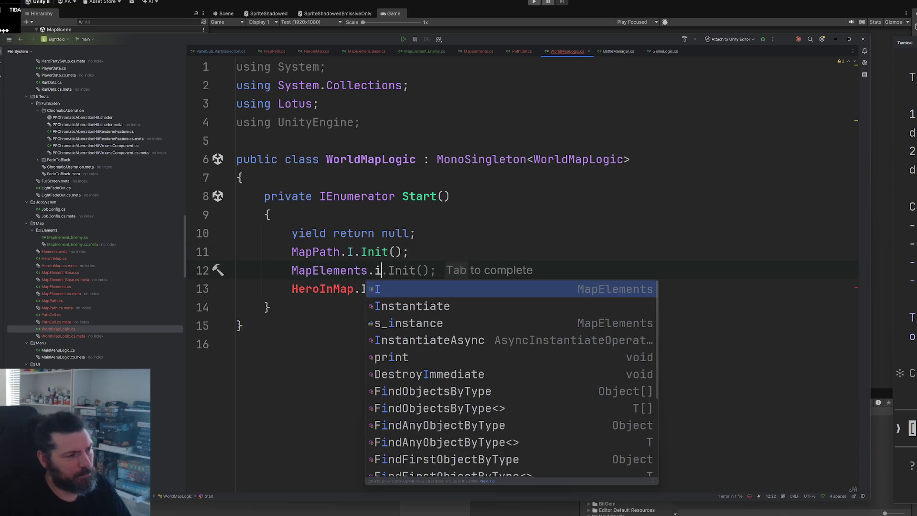
key("Escape")
key("BackSpace")
type("I.")
key("Tab")
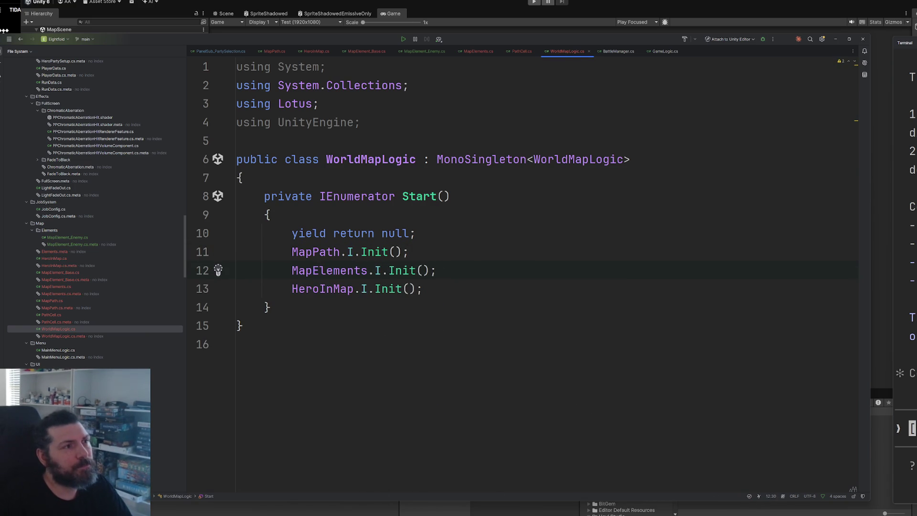
key("alt+Tab")
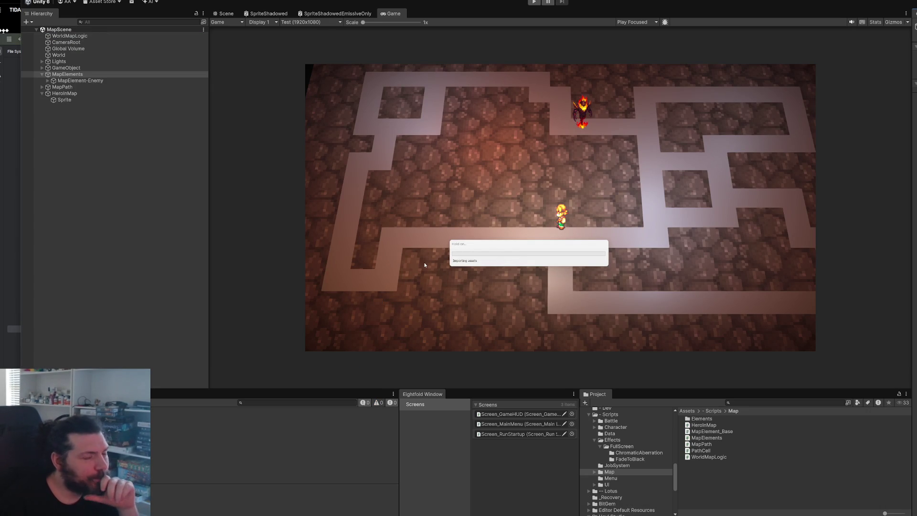
Run and stop the map scene, then open the stack overflow error's source from the Console
left_click(533, 2)
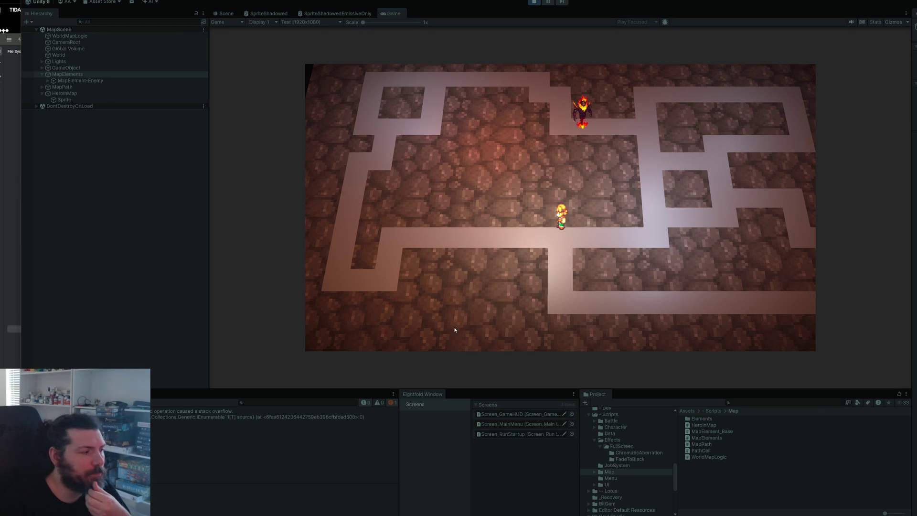
left_click(534, 2)
left_click(167, 414)
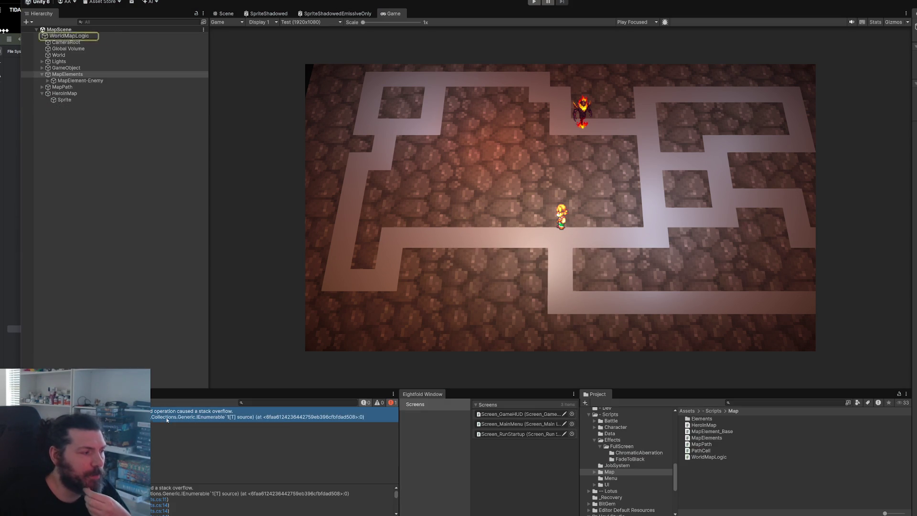
left_click(154, 510)
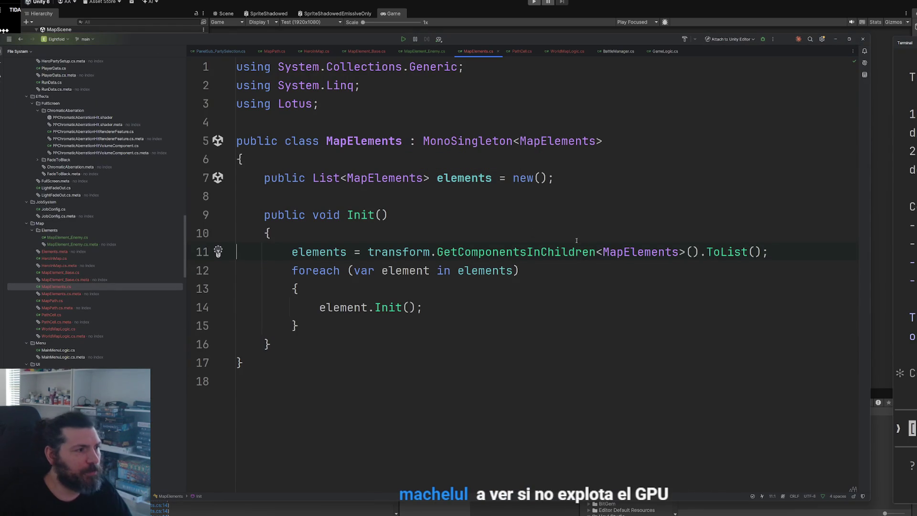
Change the MapElements list type and GetComponentsInChildren call from MapElements to MapElement_Base
double_click(389, 176)
type("map")
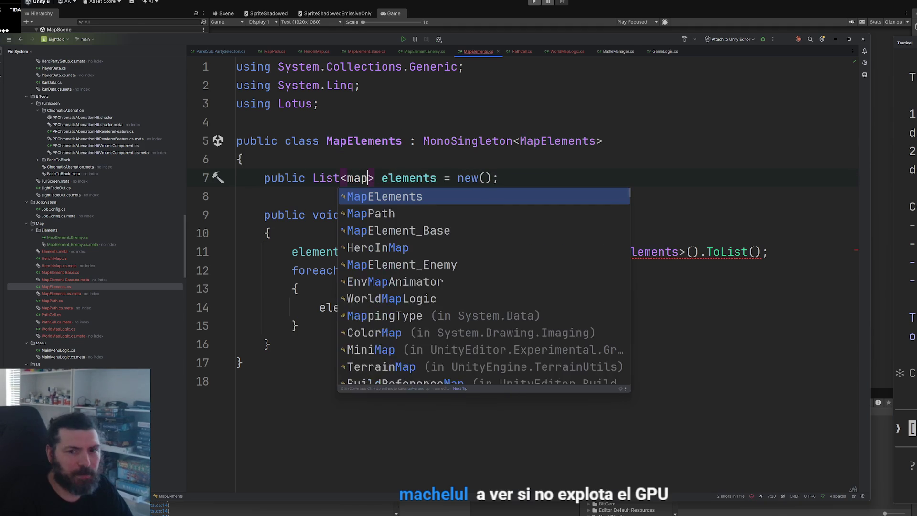
type("ele")
key("Down")
key("Return")
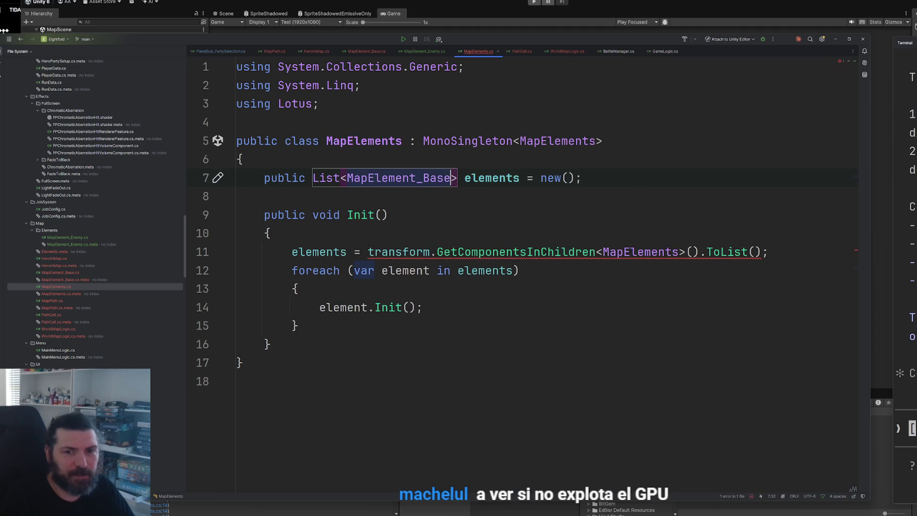
double_click(393, 177)
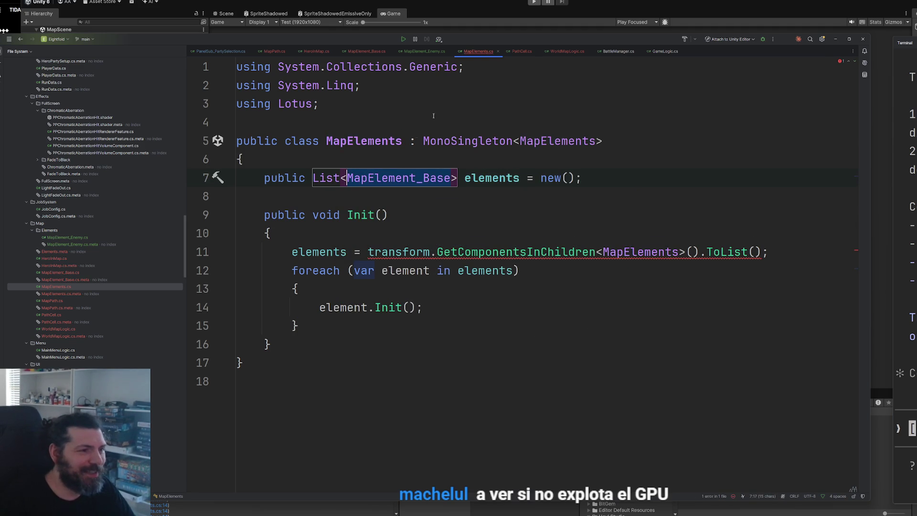
double_click(627, 254)
key("ctrl+v")
left_click(585, 310)
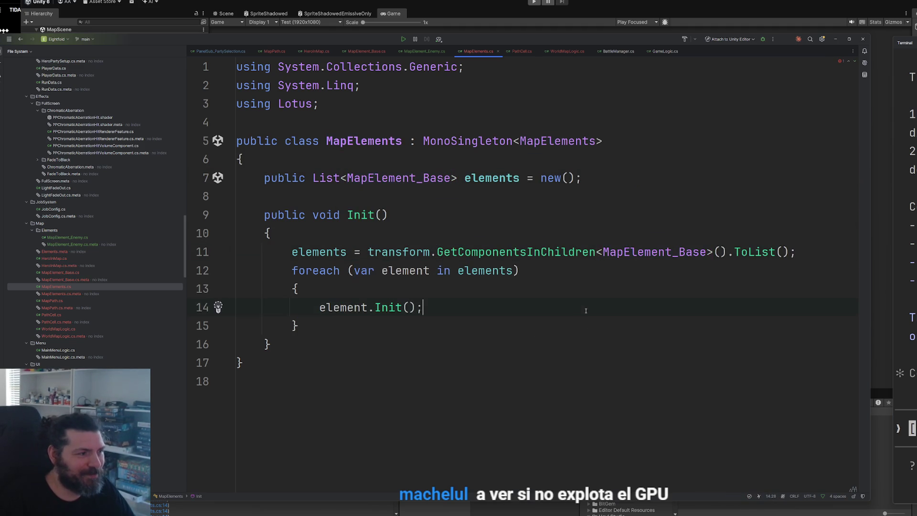
key("alt+Tab")
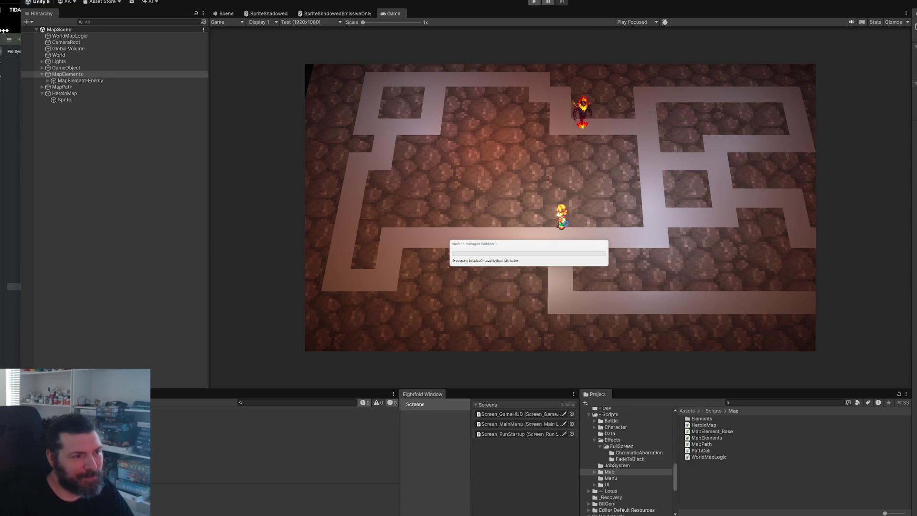
Play the map scene and walk the hero along the path into the enemy
left_click(534, 4)
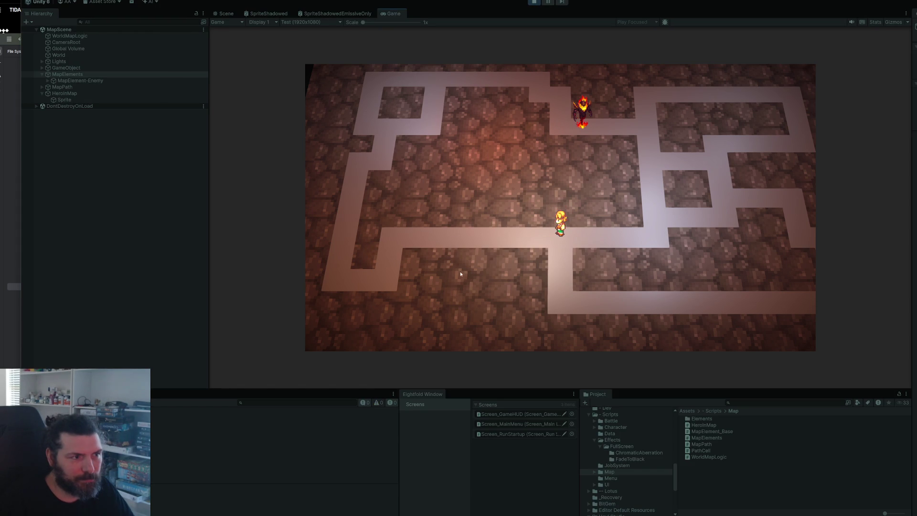
key("Right")
key("Left")
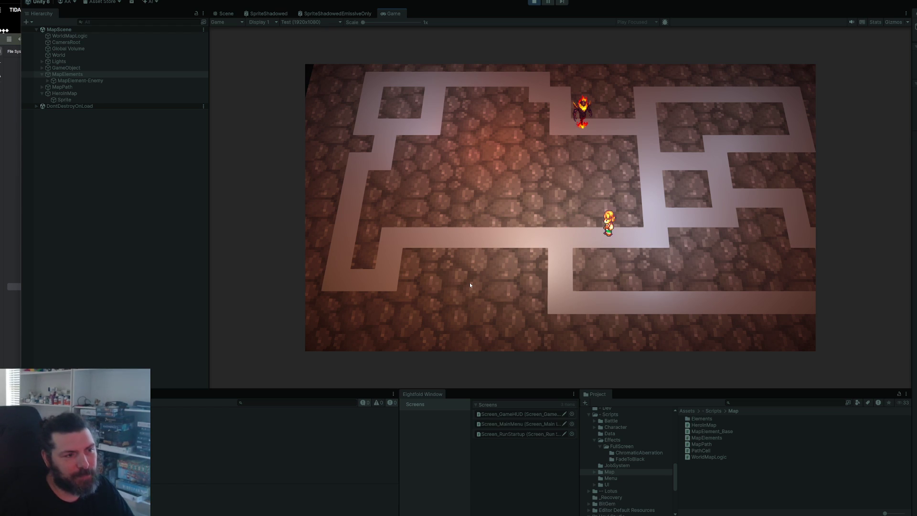
key("Left")
key("Right")
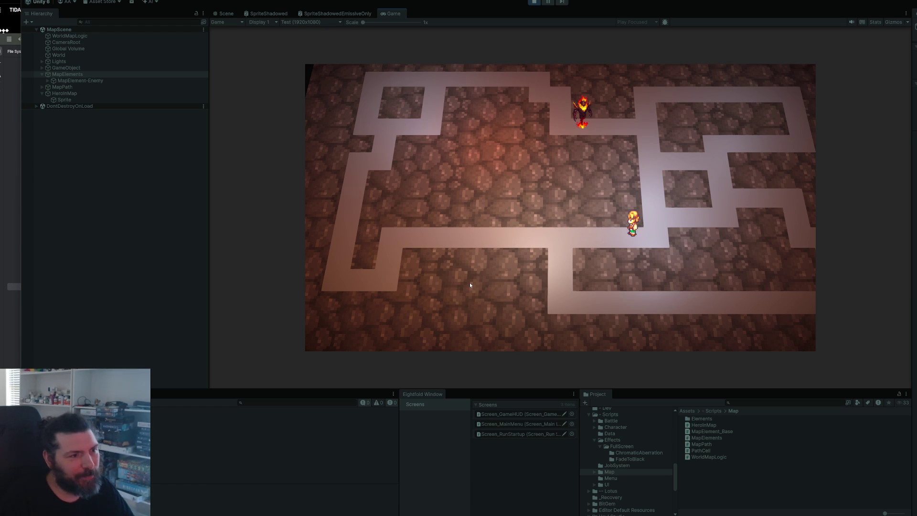
key("Right")
key("Up")
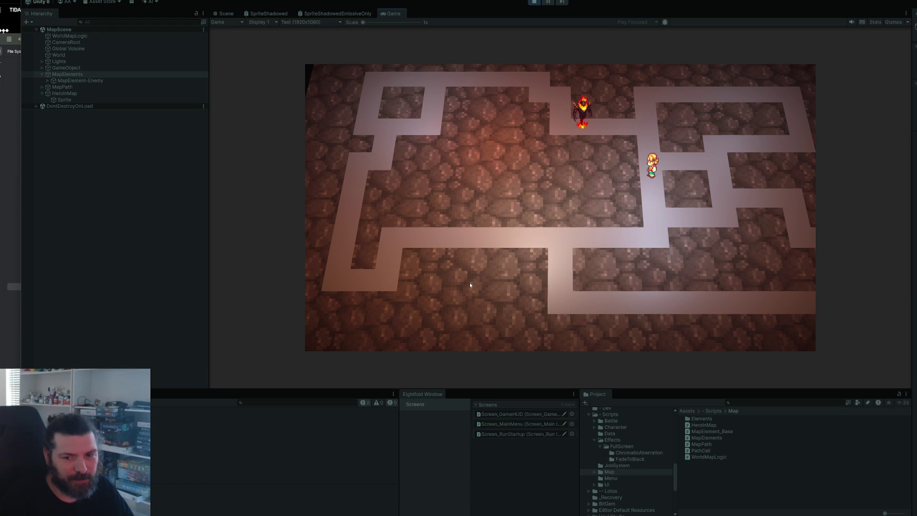
key("Left")
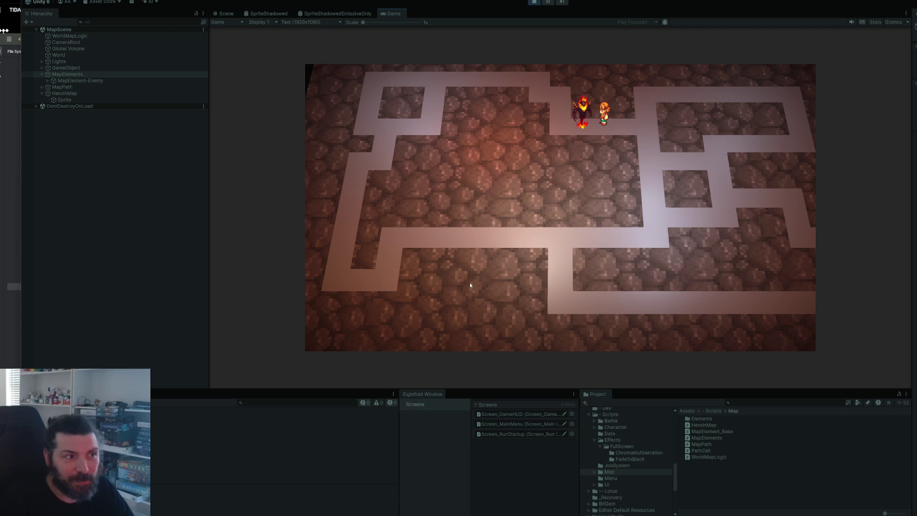
key("Left")
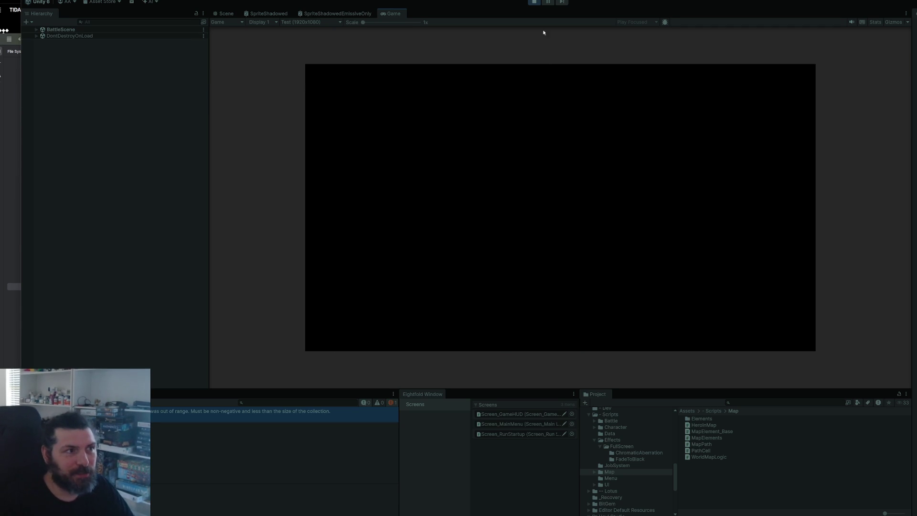
Stop the game and follow the out-of-range error to BattleManager.cs line 90
left_click(539, 3)
left_click(280, 412)
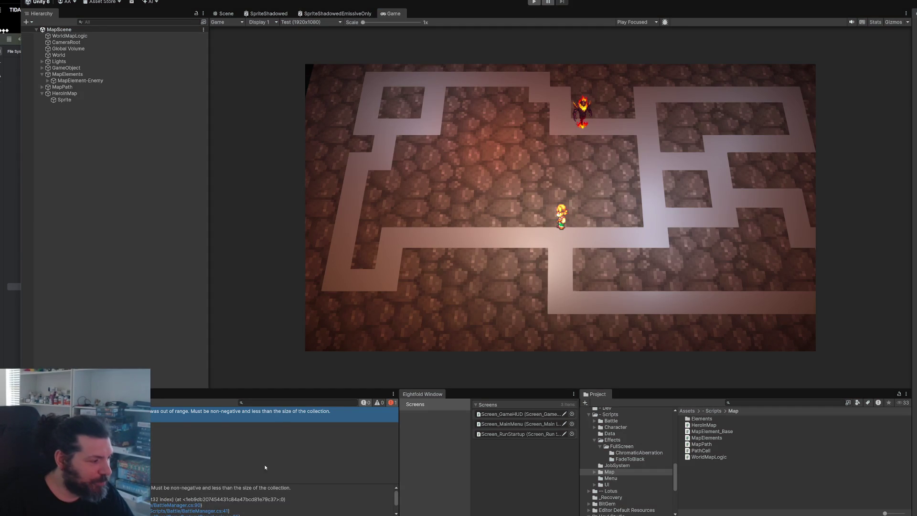
left_click(188, 504)
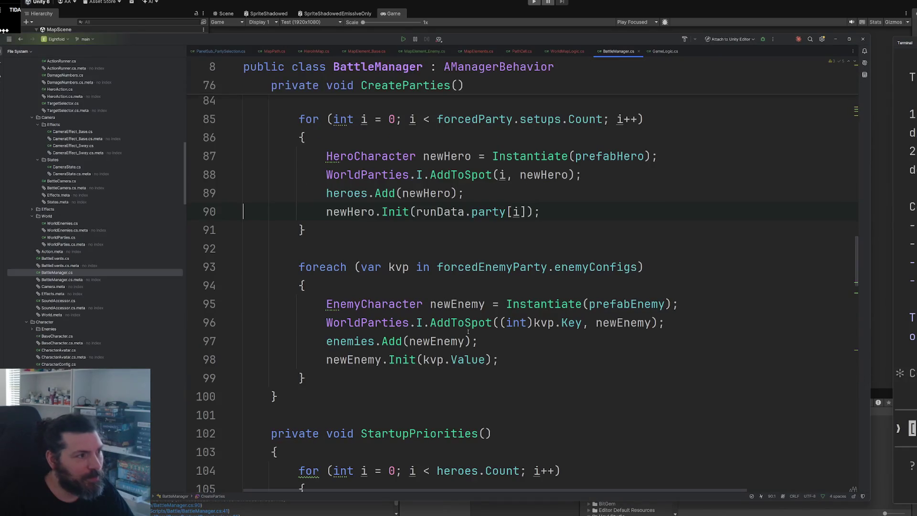
Scroll up through BattleManager.cs to review the party creation code
scroll(349, 201, "up", 2)
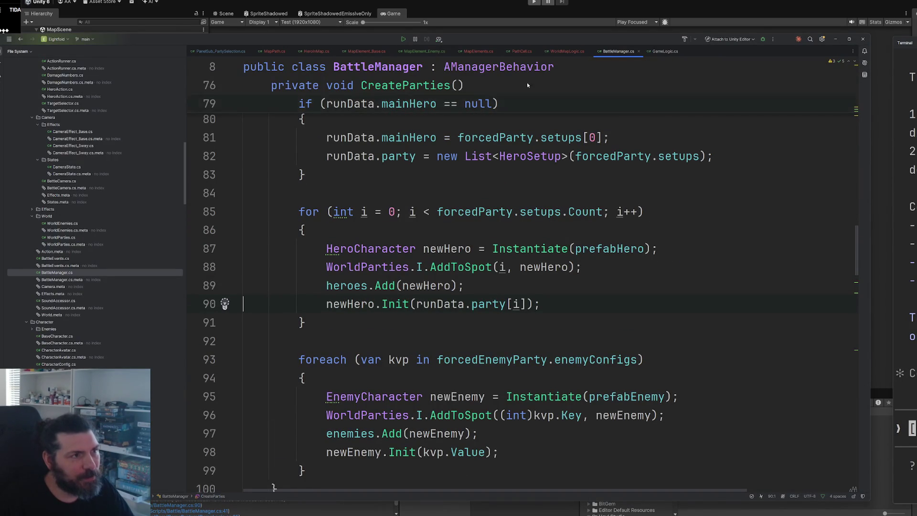
key("alt+Tab")
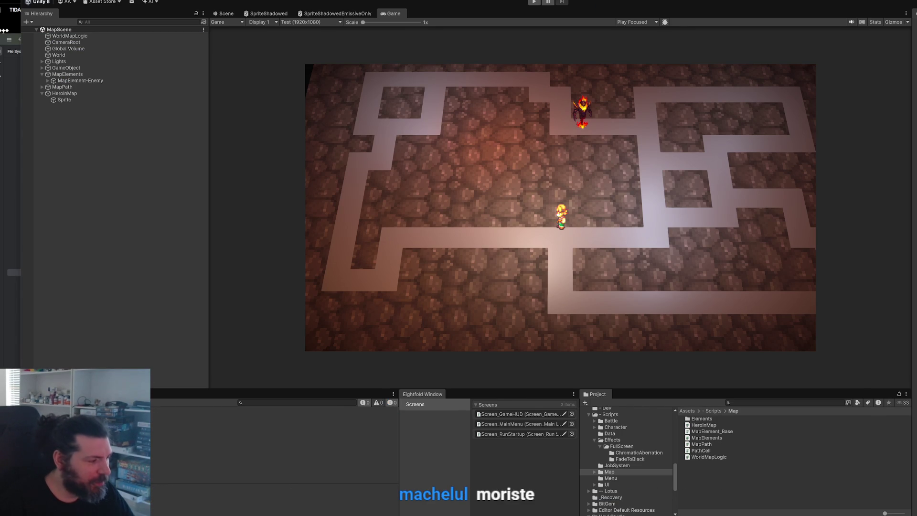
key("alt+Tab")
scroll(578, 241, "up", 15)
scroll(578, 241, "up", 10)
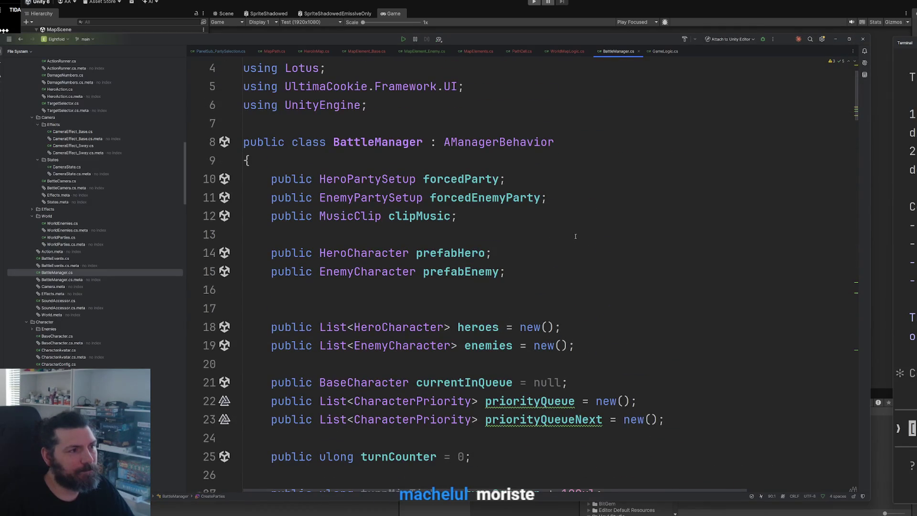
Browse the Battle, AvatarsEnemies and sprite materials folders, then select HeroInMap in the scene
left_click(445, 15)
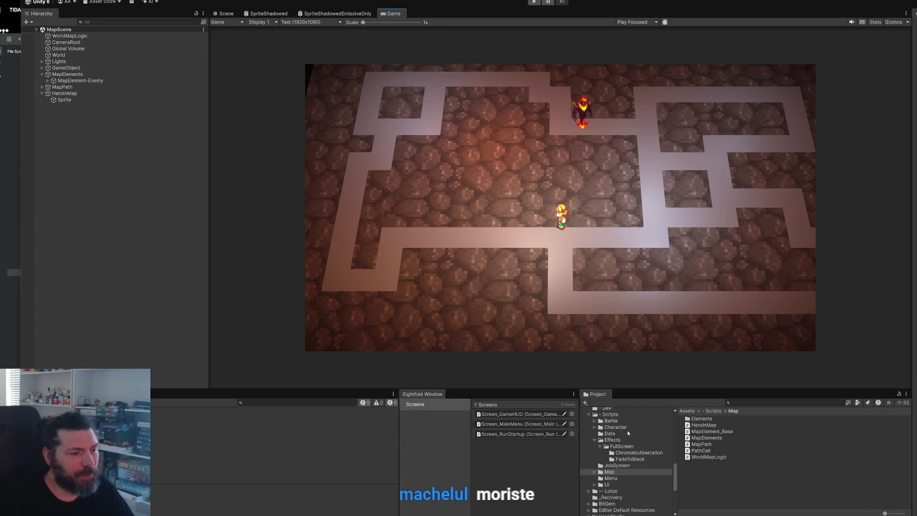
scroll(627, 432, "up", 2)
left_click(611, 445)
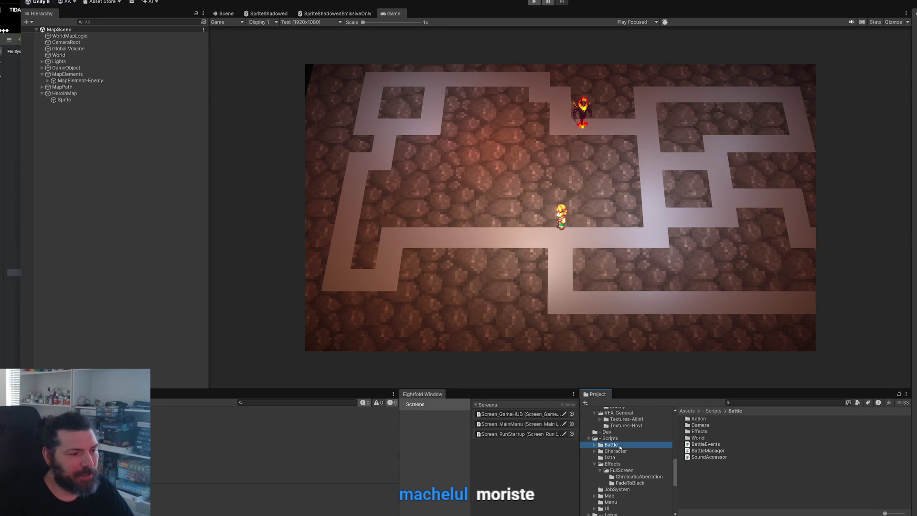
scroll(617, 456, "up", 6)
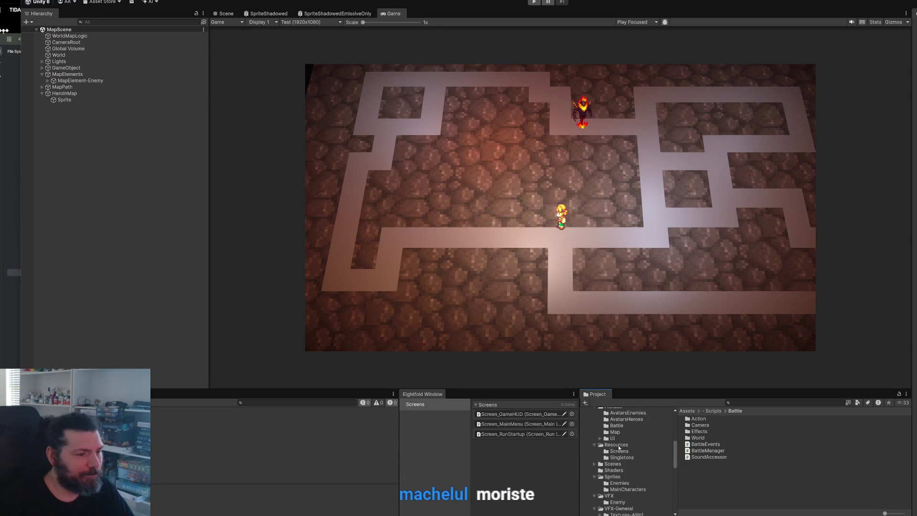
left_click(631, 437)
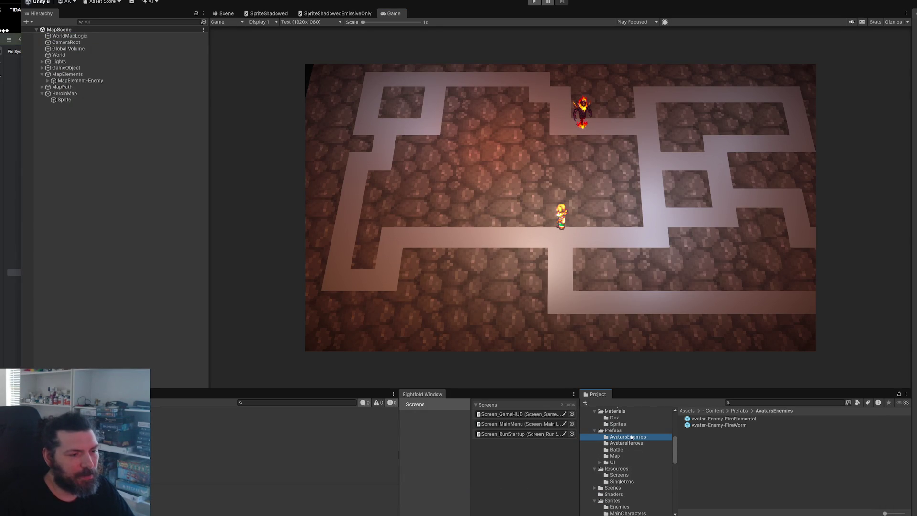
left_click(626, 424)
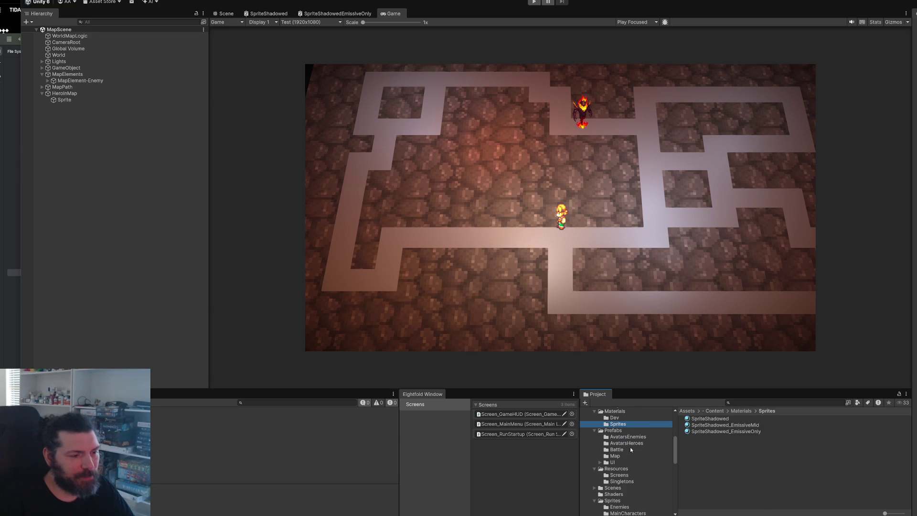
left_click(64, 93)
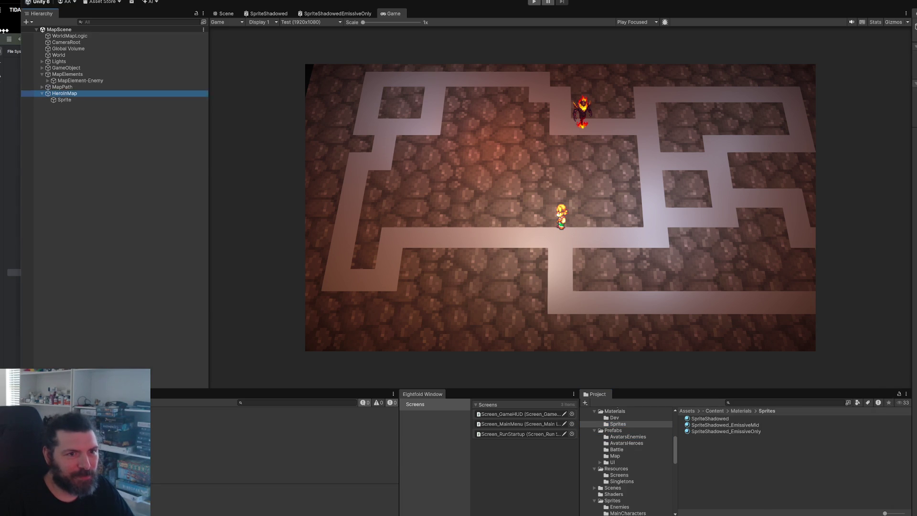
key("alt+Tab")
Add a public SpriteRenderer spriteRenderer field to HeroInMap
left_click(534, 195)
key("Return")
key("Return")
type("public sprit")
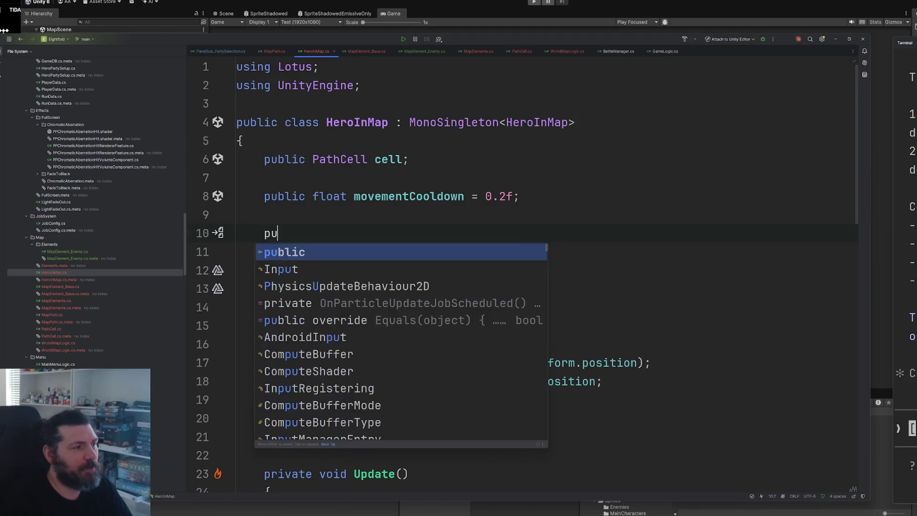
key("Return")
type("riteRenderer re")
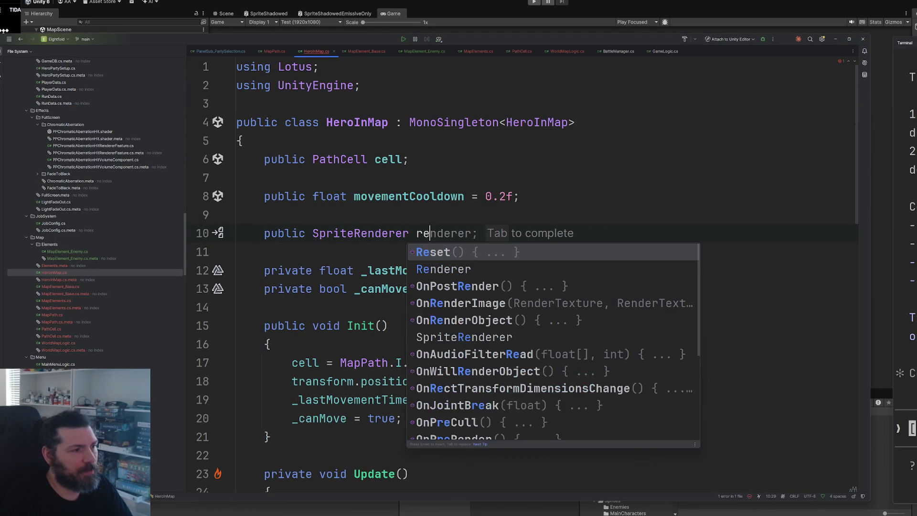
key("BackSpace")
type("spr")
key("BackSpace")
key("BackSpace")
key("BackSpace")
type("spriteRenderer")
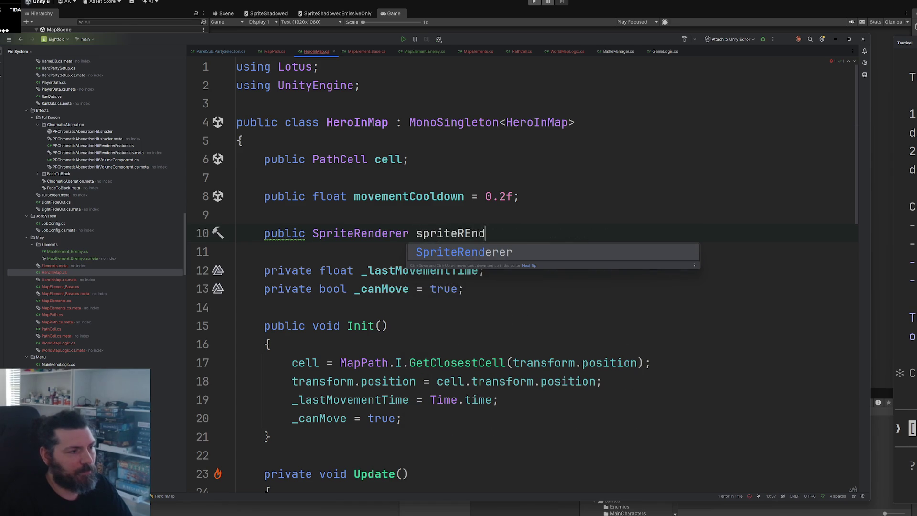
type(";")
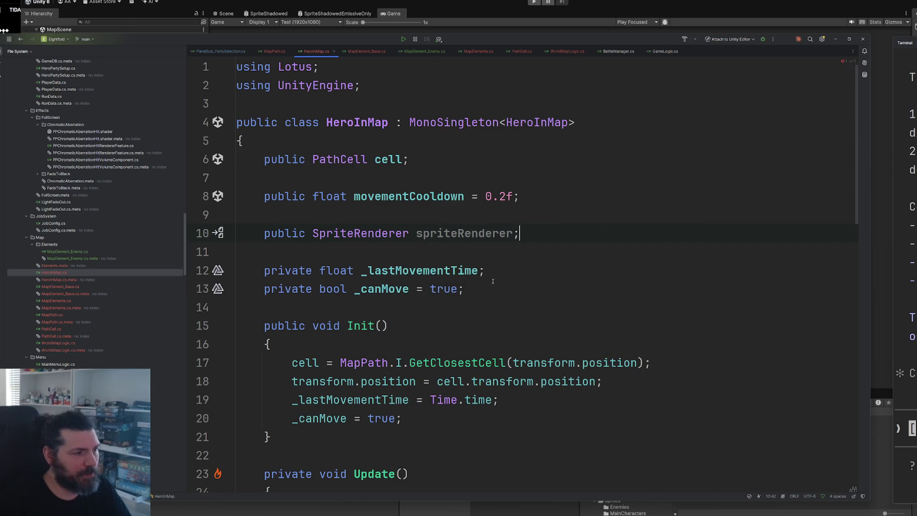
At the end of Init, add an if (RunData.I.mainHero != null) block
scroll(491, 270, "down", 3)
scroll(472, 297, "up", 2)
left_click(454, 317)
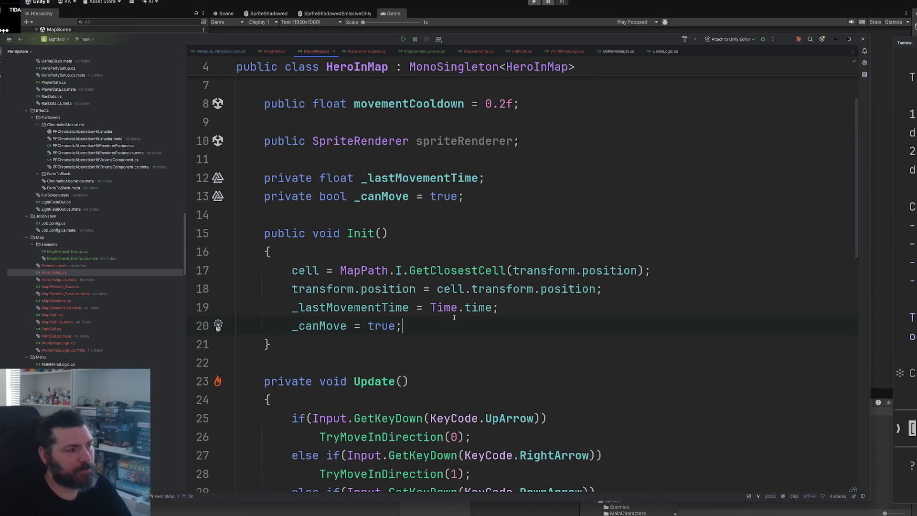
key("Return")
key("Return")
key("Return")
key("Up")
type("if(")
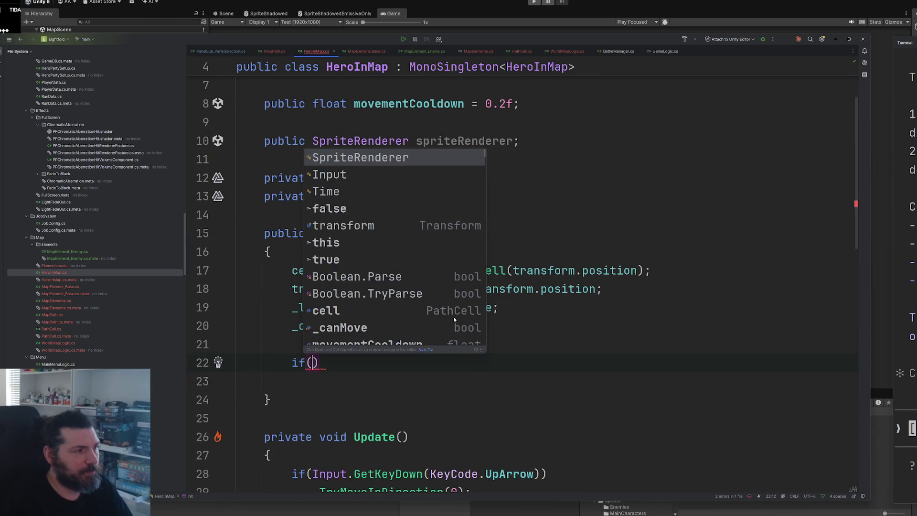
type("run")
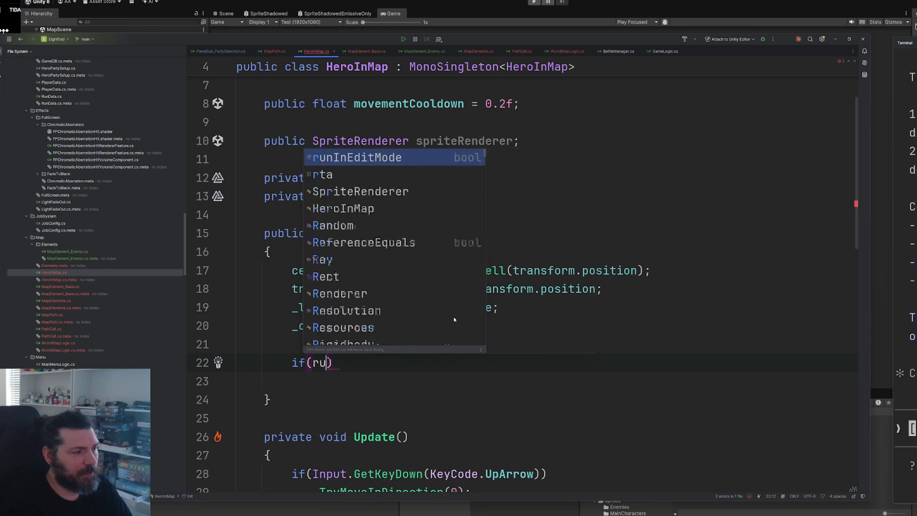
key("Down")
key("Return")
type(".")
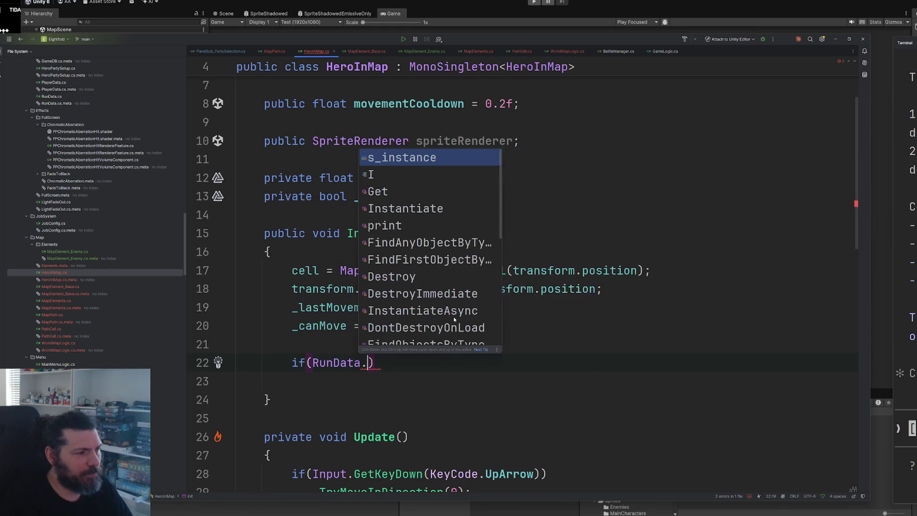
type("I")
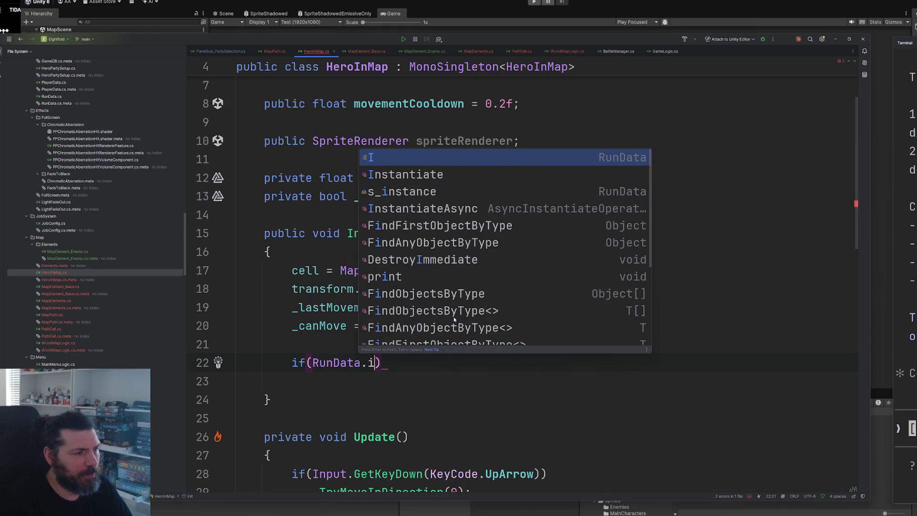
type(".main")
key("Return")
type("!=")
key("Tab")
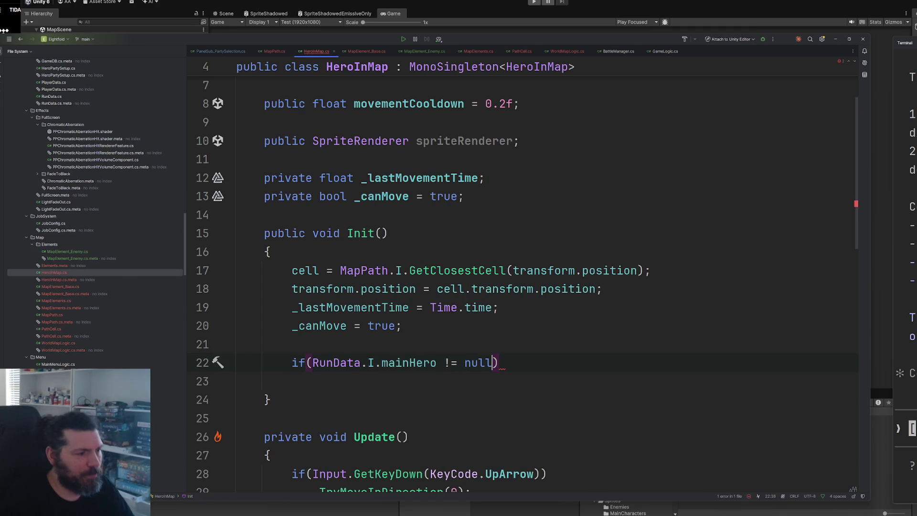
key("Return")
type("{")
key("Return")
Inside it, set spriteRenderer.sprite = RunData.I.mainHero.baseConfig.characterSprite
type("sp")
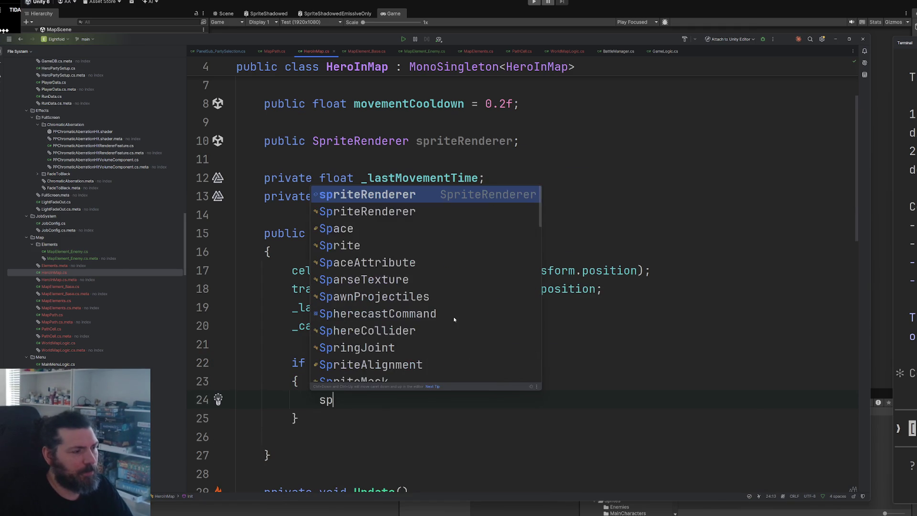
key("Return")
type(".")
key("Return")
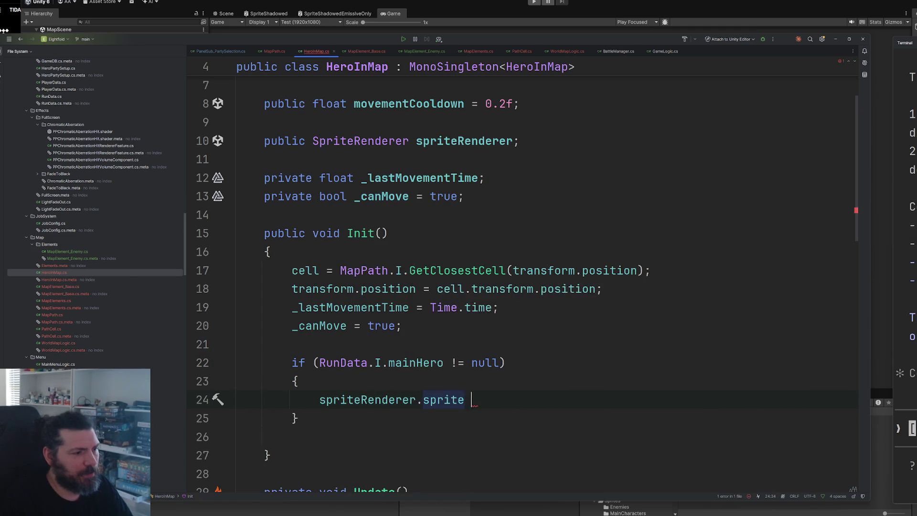
type("=")
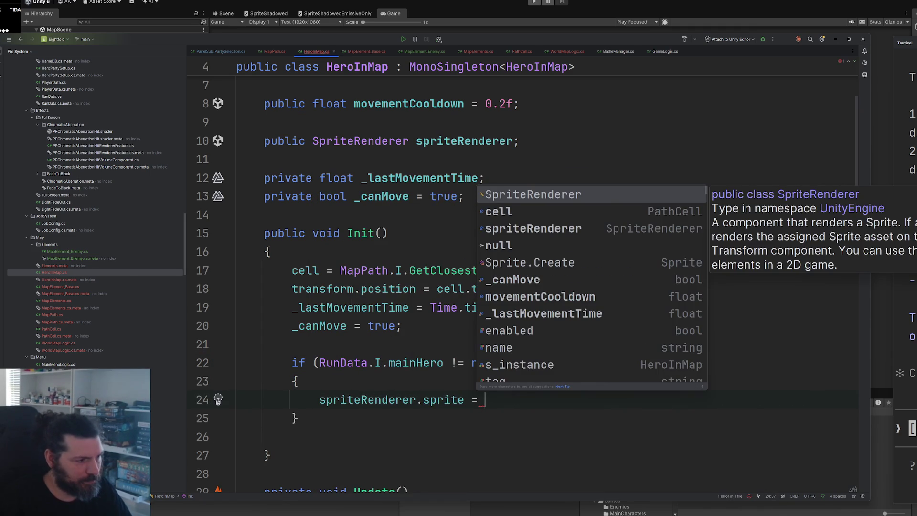
left_click_drag(443, 363, 319, 363)
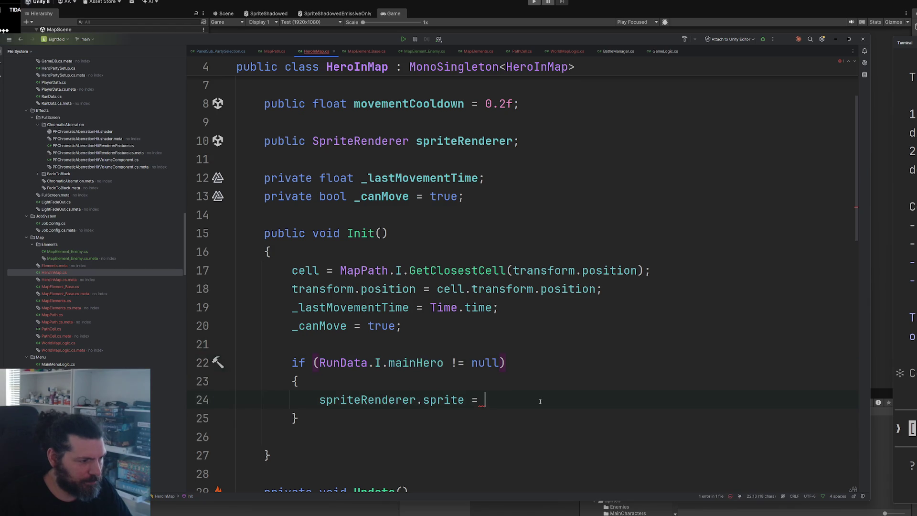
type("RunData.I.mainHero")
type(".")
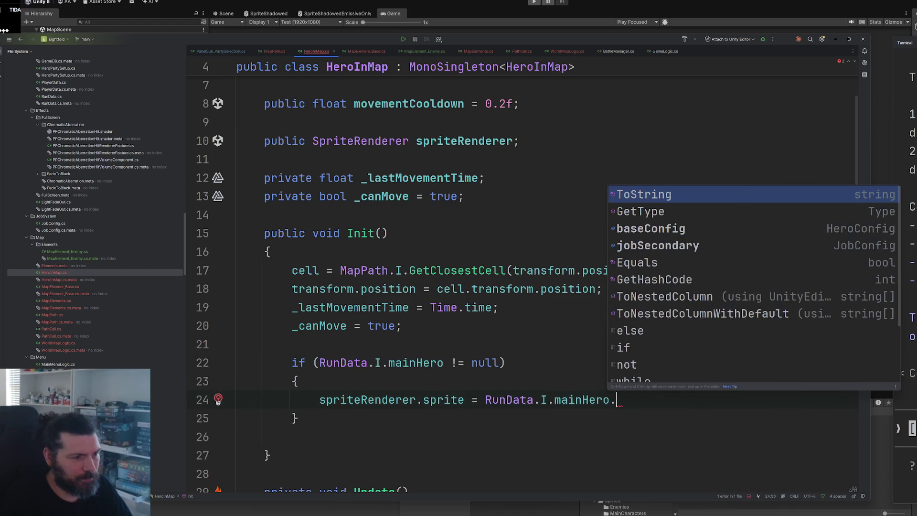
type("b")
key("Return")
type(".")
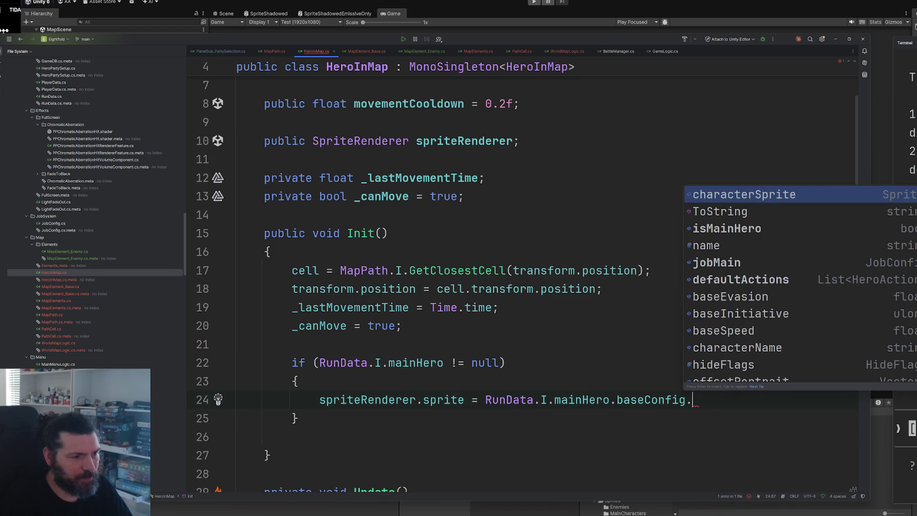
key("Return")
type(";")
key("Down")
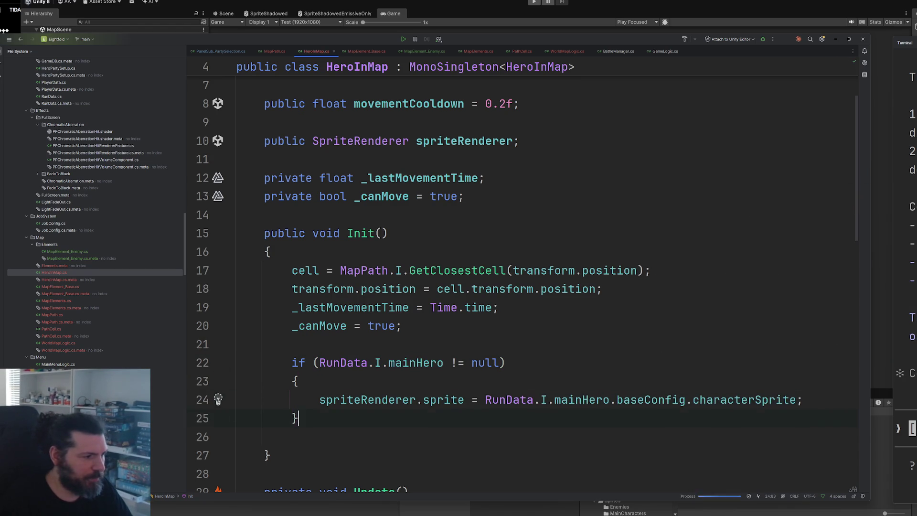
key("Down")
key("Delete")
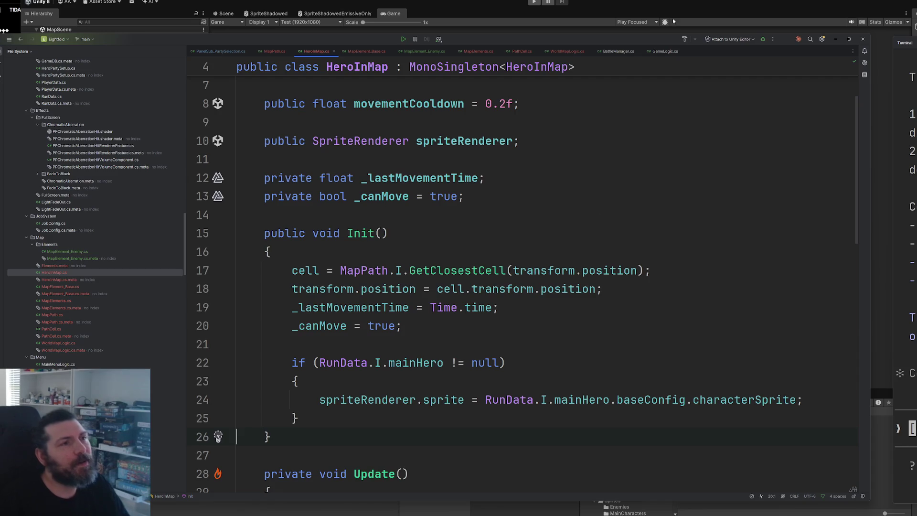
left_click(678, 22)
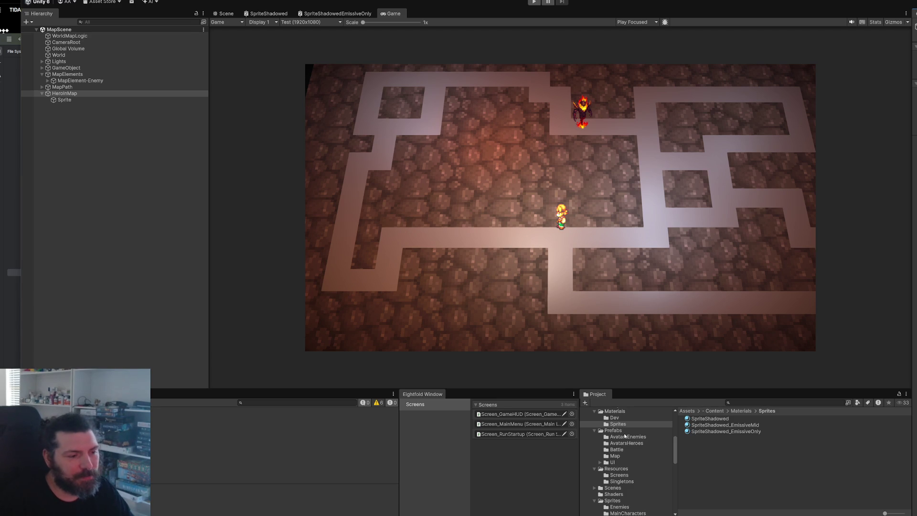
Collapse the Prefabs, Resources and Sprites folders, then open MainScene from Content/Scenes
left_click(594, 432)
left_click(594, 437)
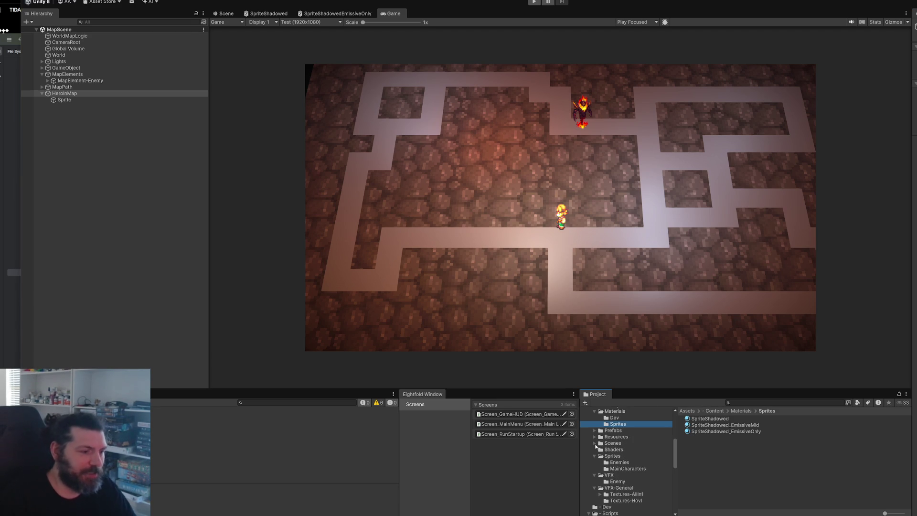
left_click(595, 456)
scroll(621, 449, "up", 10)
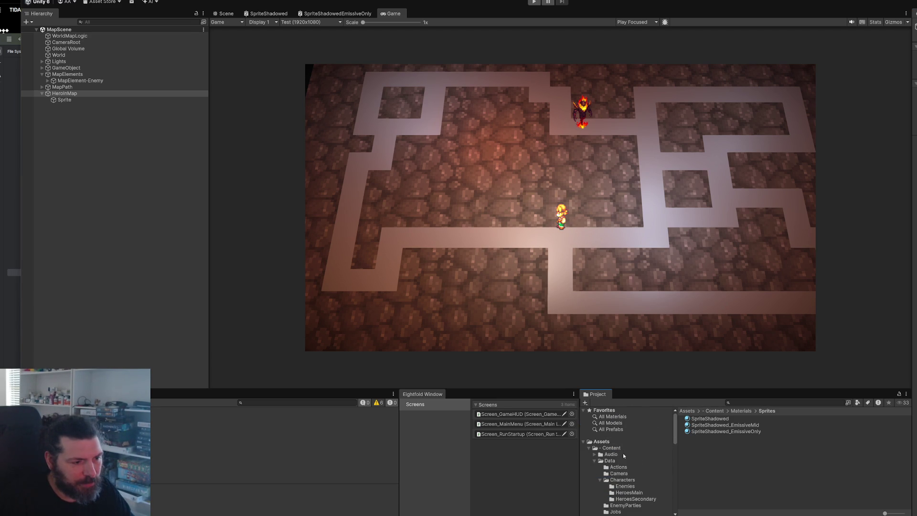
left_click(624, 449)
double_click(699, 451)
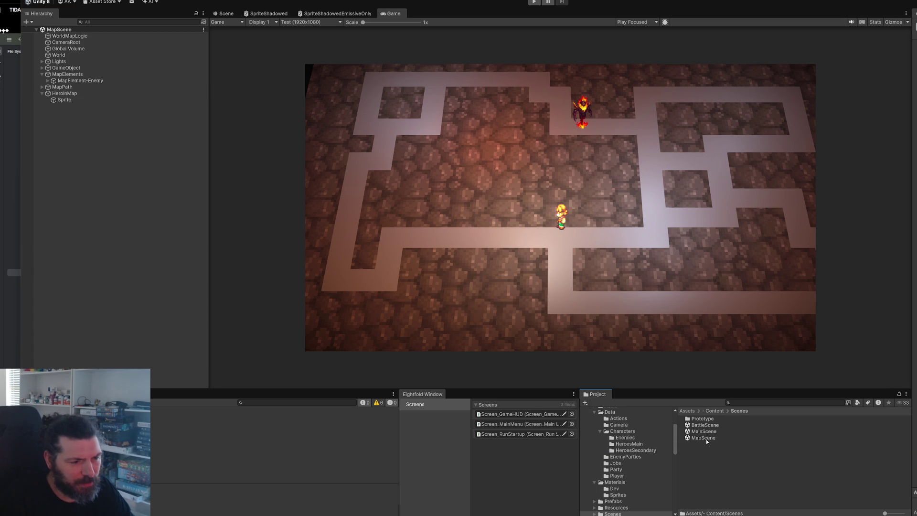
double_click(704, 431)
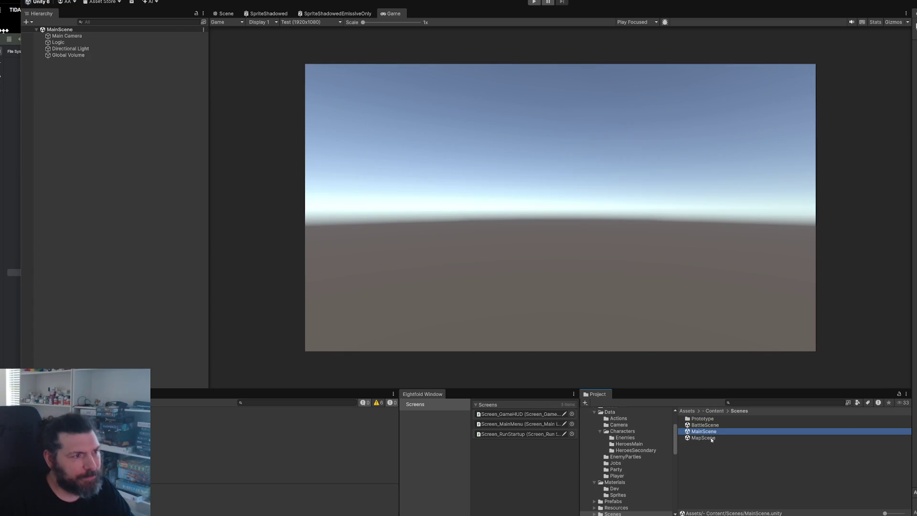
Play MainScene, start a new game and choose Fortran with Black Mage secondary job
left_click(535, 3)
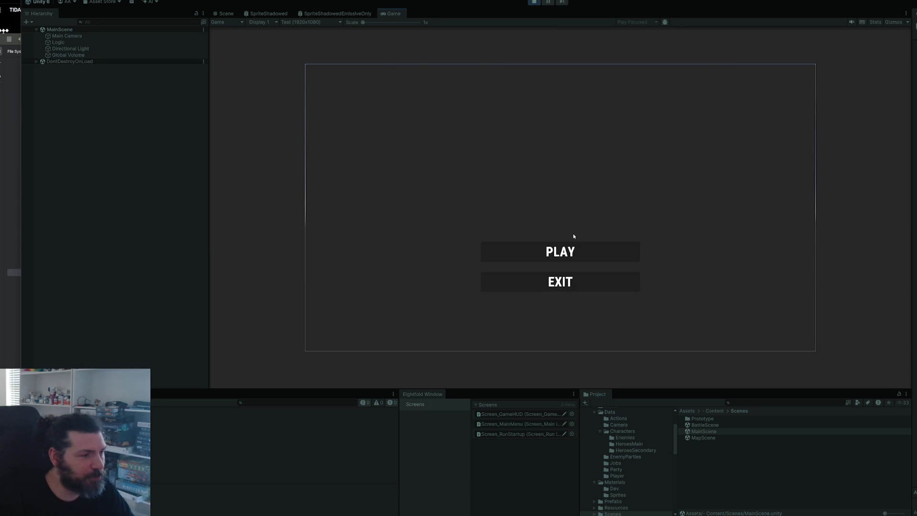
left_click(568, 252)
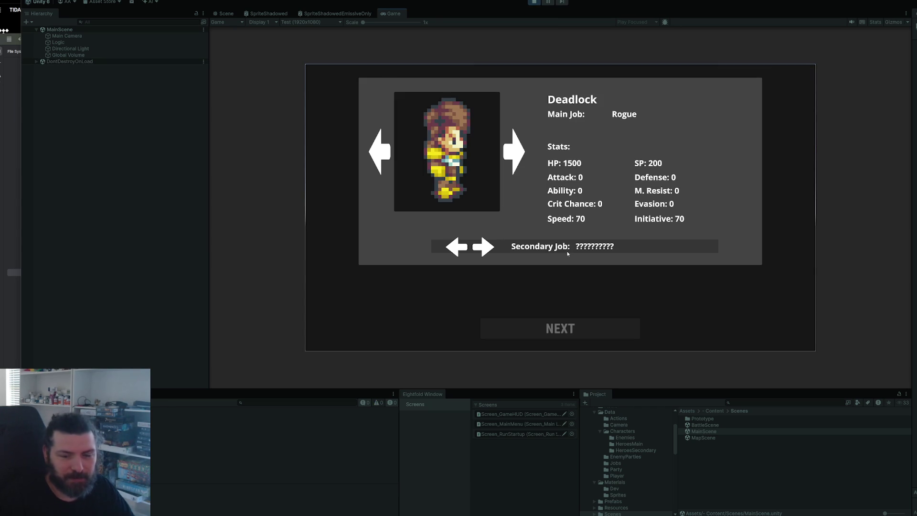
left_click(519, 163)
left_click(519, 162)
left_click(518, 163)
left_click(518, 163)
left_click(518, 162)
left_click(519, 163)
left_click(519, 162)
left_click(519, 162)
left_click(386, 165)
left_click(487, 246)
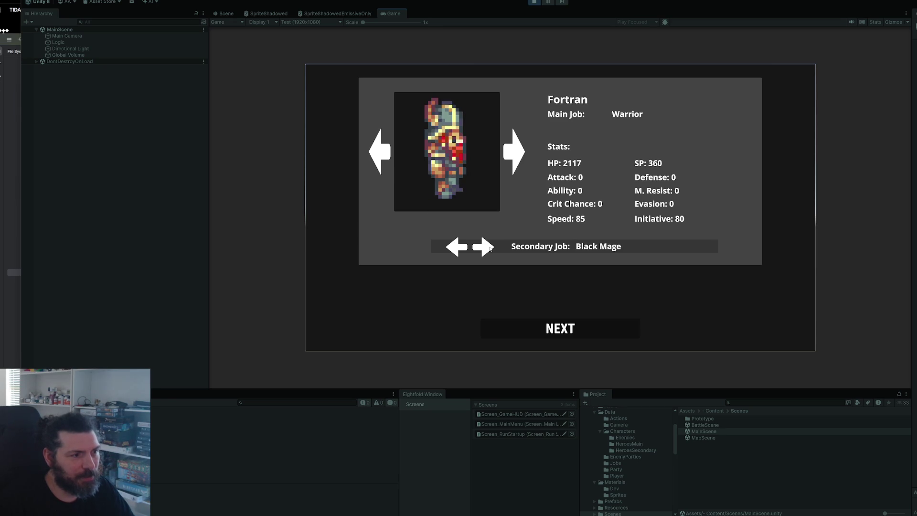
left_click(582, 334)
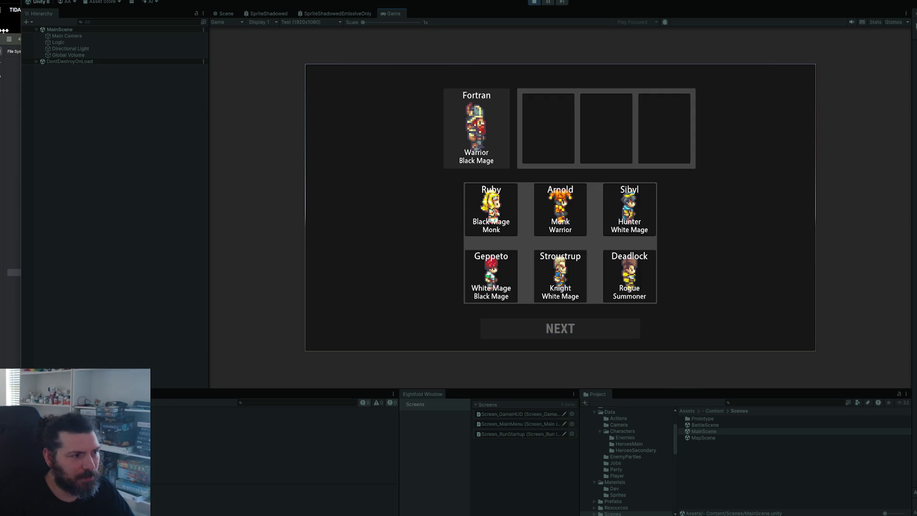
Pick Ruby, Arnold and Sibyl for the party, continue, then stop Play
left_click(546, 127)
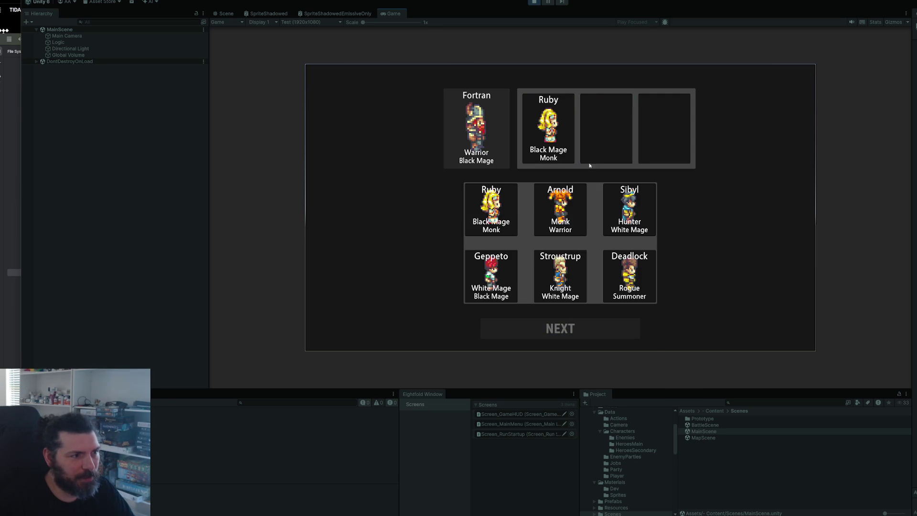
left_click(605, 136)
left_click(664, 150)
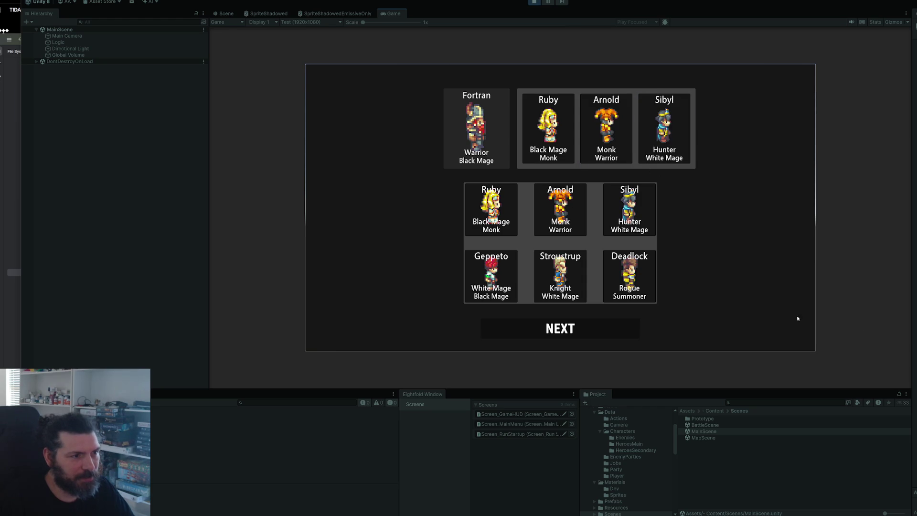
left_click(631, 333)
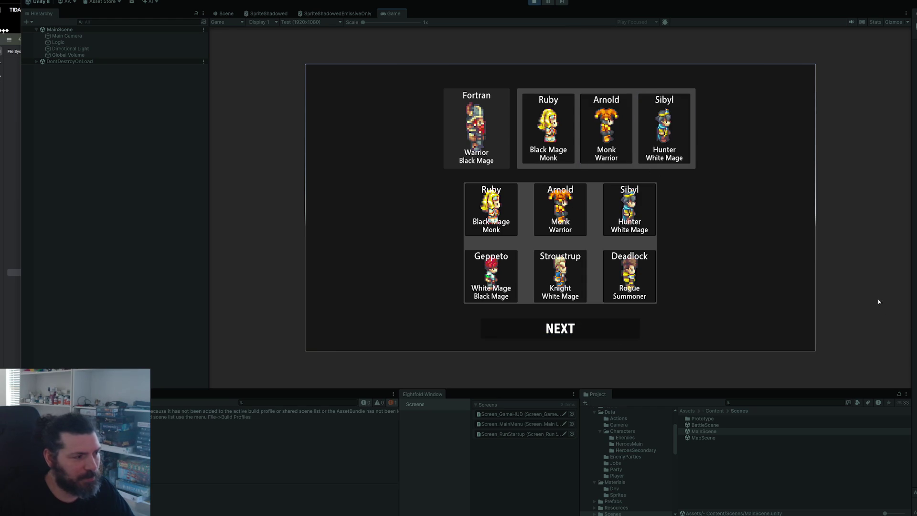
key("ctrl+p")
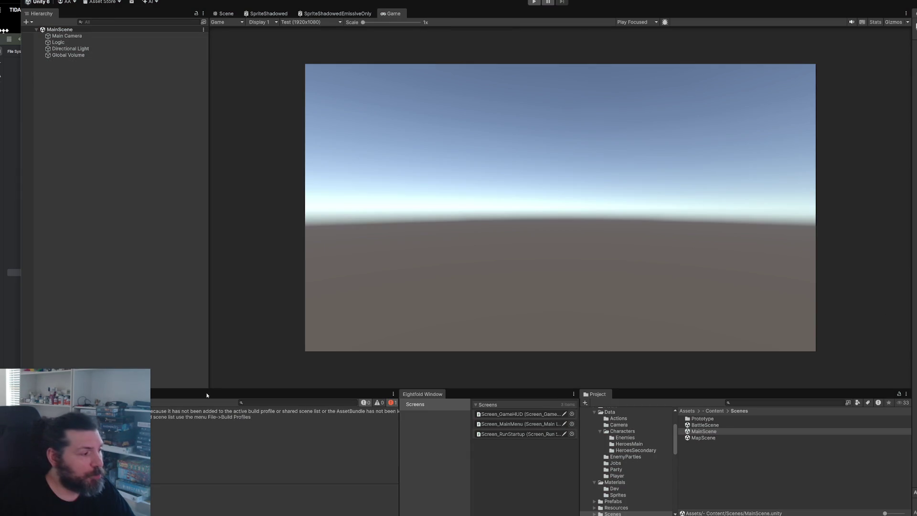
Add MapScene to the Build Profiles shared scene list, then start Play again
key("ctrl+shift+b")
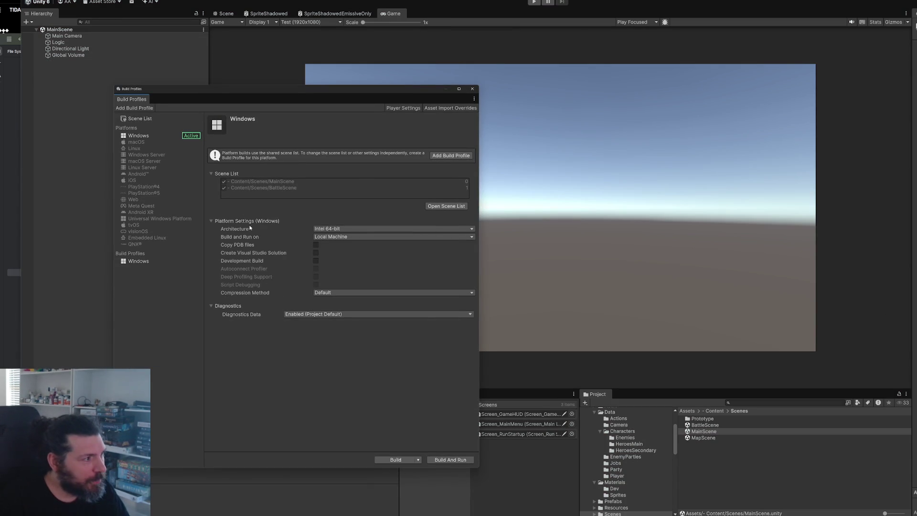
left_click_drag(361, 88, 326, 44)
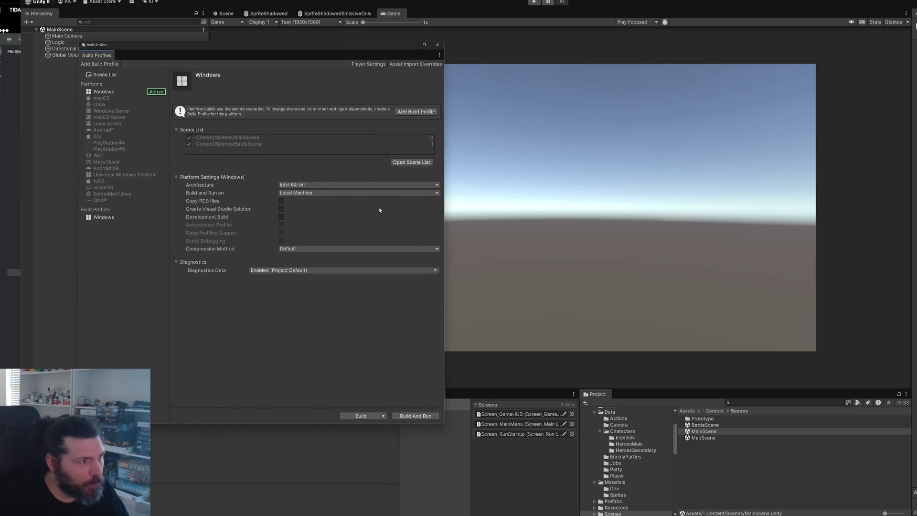
left_click(404, 163)
left_click(264, 128)
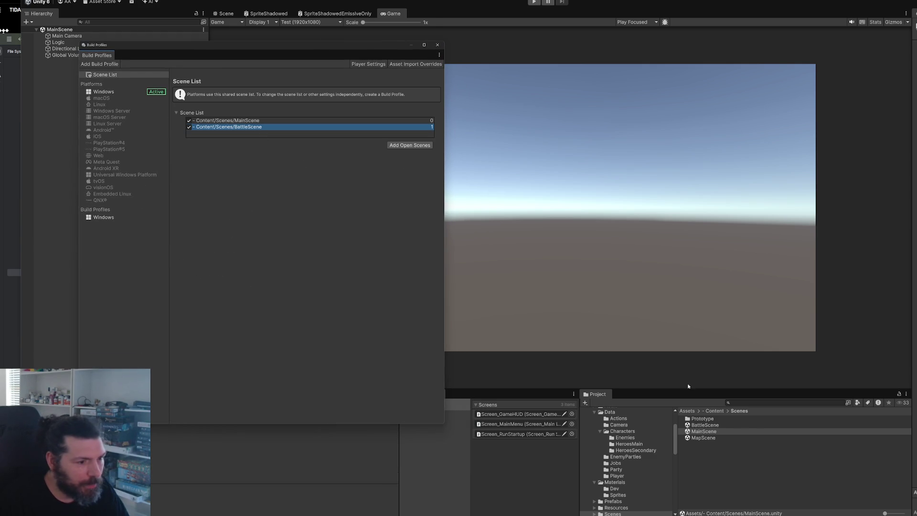
mouse_move(706, 424)
left_mouse_down()
mouse_move(260, 143)
mouse_move(268, 137)
left_mouse_up()
left_click(437, 45)
key("ctrl+p")
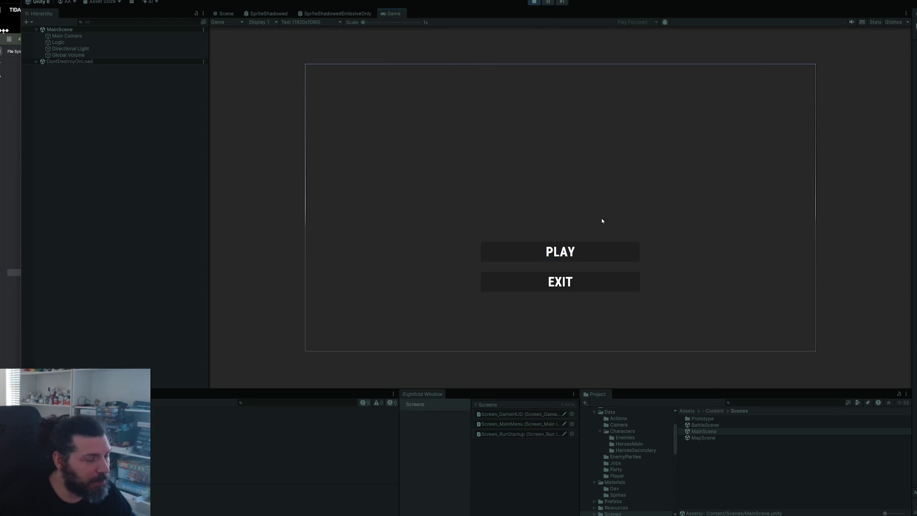
Start a new game with Fortran as Black Mage and a party of Smith, Ruby and Hal
left_click(580, 252)
left_click(513, 167)
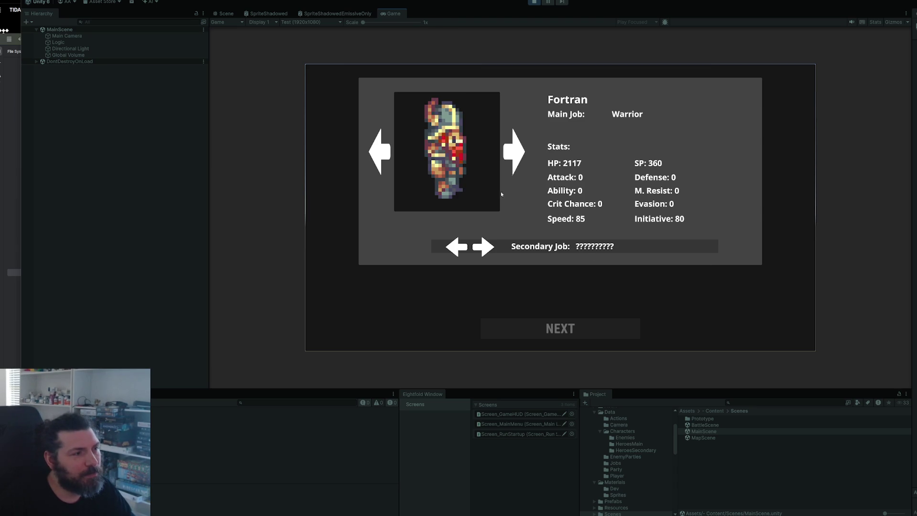
left_click(483, 249)
left_click(580, 327)
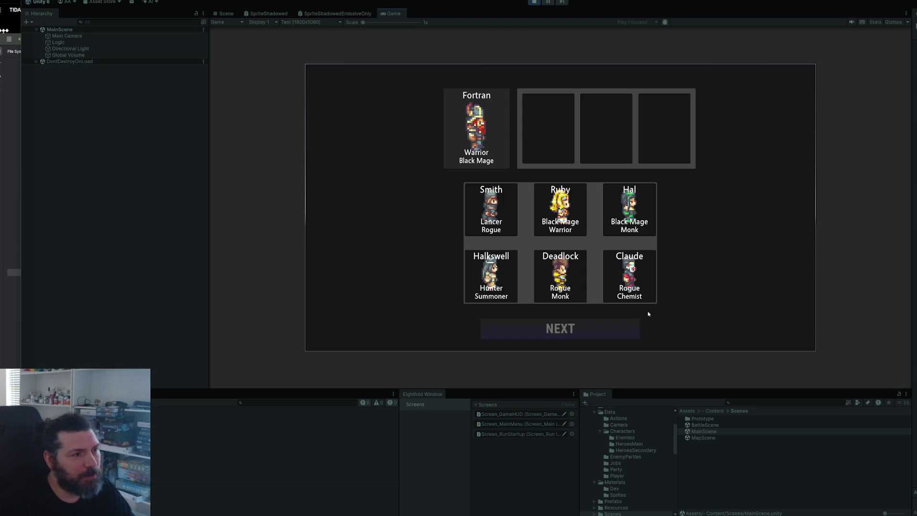
left_click(548, 120)
left_click(604, 143)
left_click(665, 161)
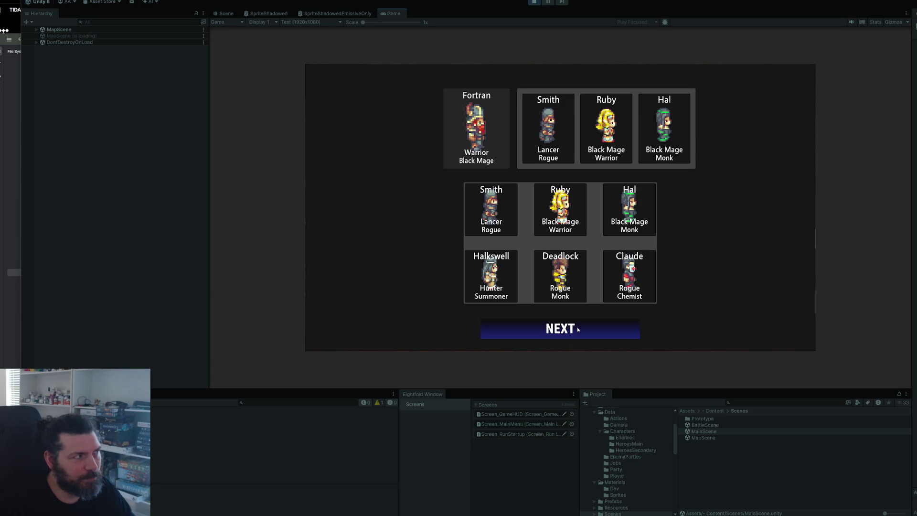
Expand MapScene in the Hierarchy, then exit Play mode
left_click(36, 30)
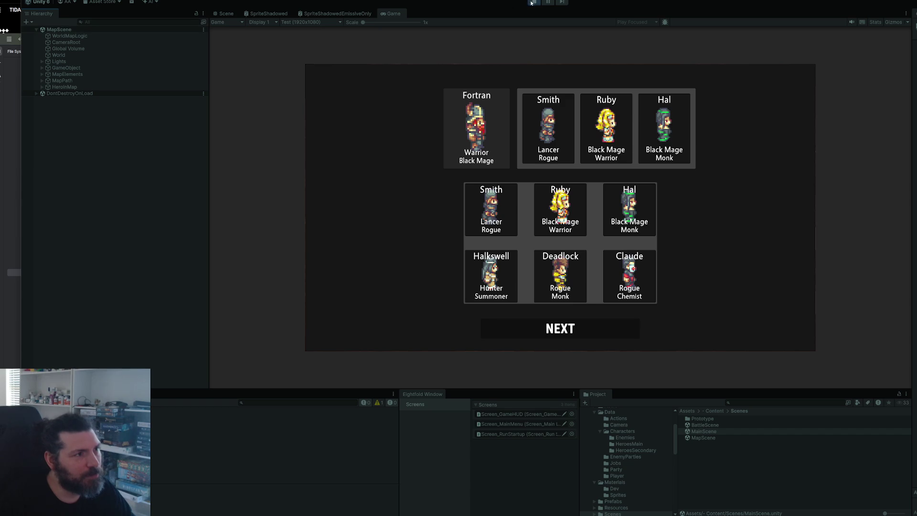
key("ctrl+p")
key("alt+Tab")
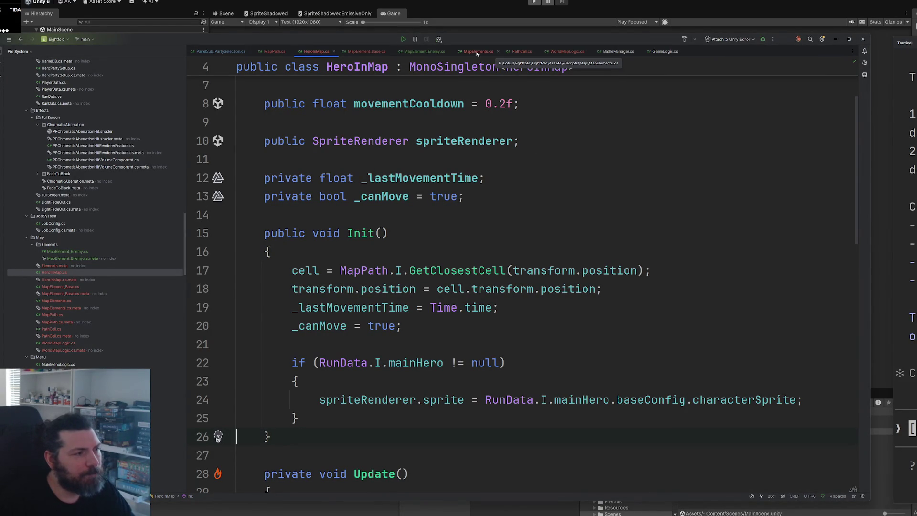
Open PanelSub_PartySelection.cs and add a blank line above the MapScene load in OnClickedContinue
scroll(477, 308, "down", 7)
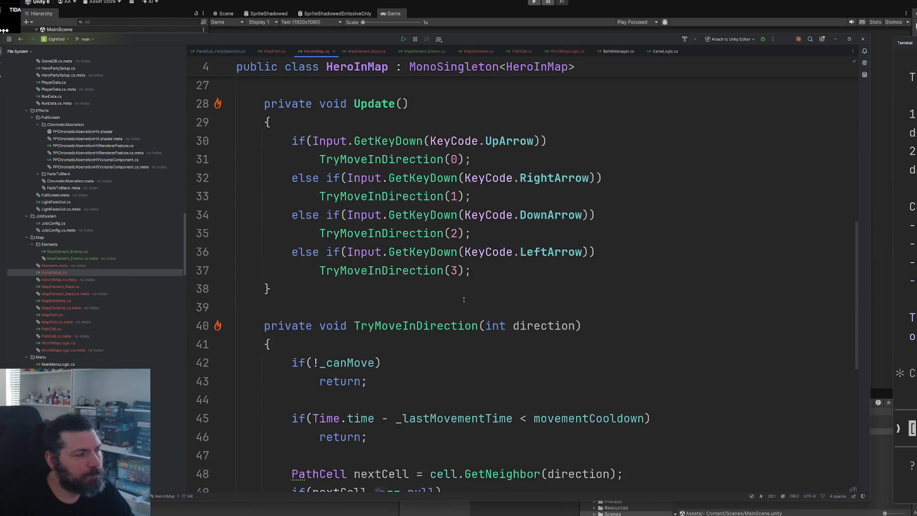
scroll(456, 207, "up", 3)
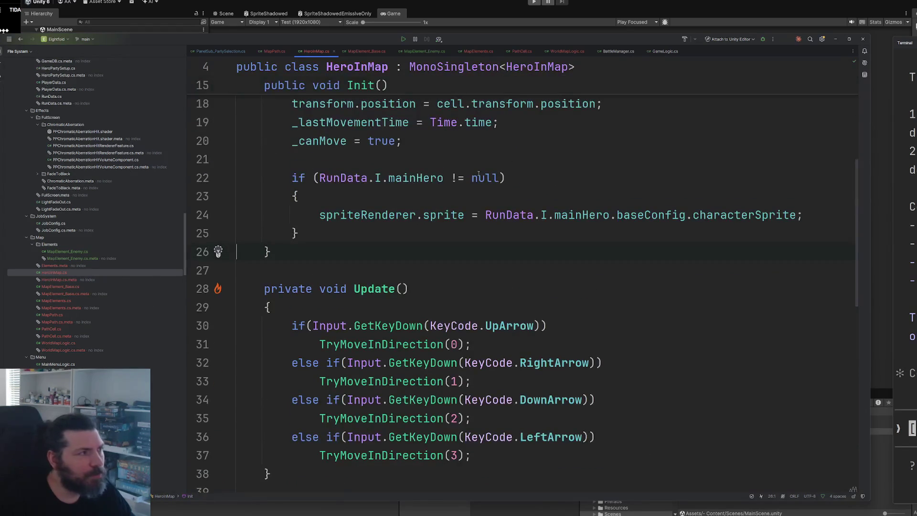
key("ctrl+Tab")
scroll(358, 137, "down", 18)
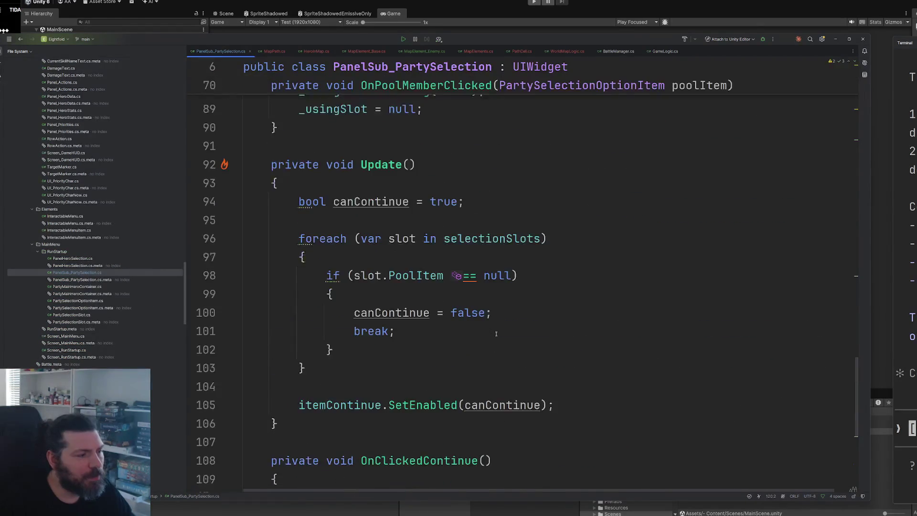
left_click(597, 313)
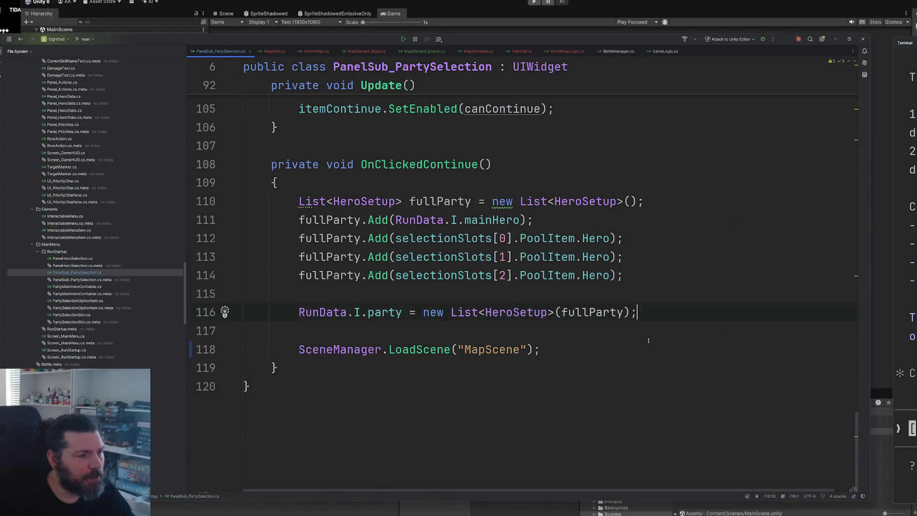
key("Down")
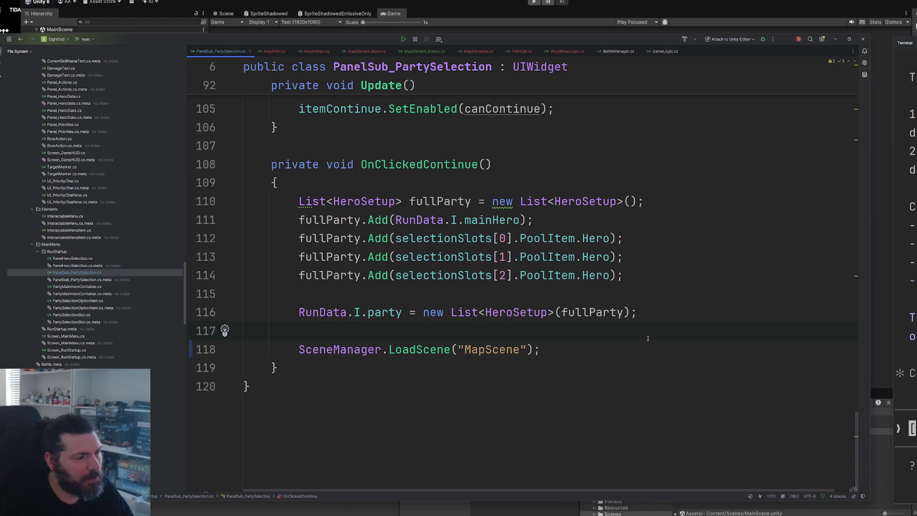
key("Return")
key("Return")
Insert a ScreensController.HideAll() call there
type("screnco")
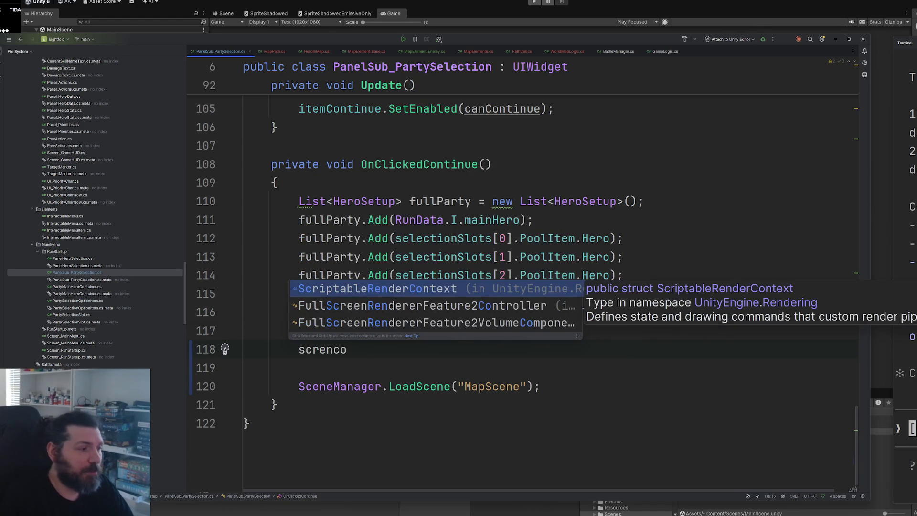
key("BackSpace")
key("BackSpace")
key("BackSpace")
type("en")
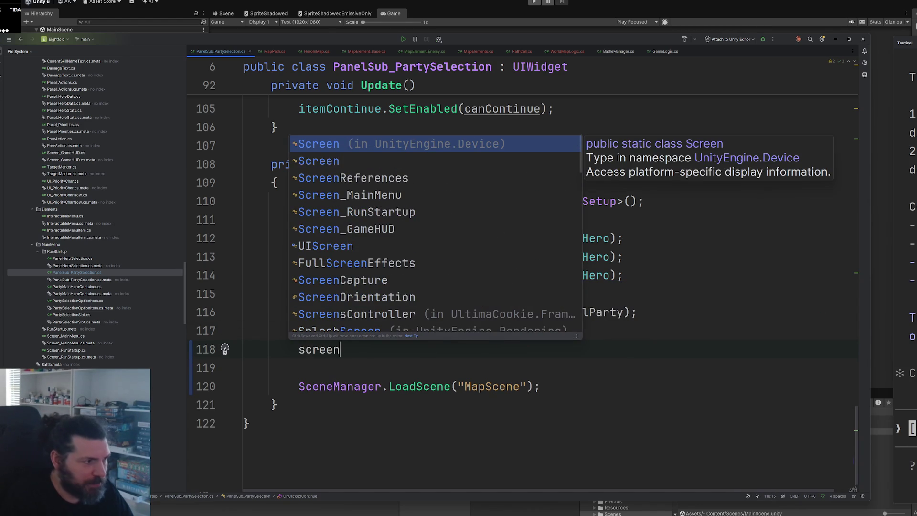
type("con")
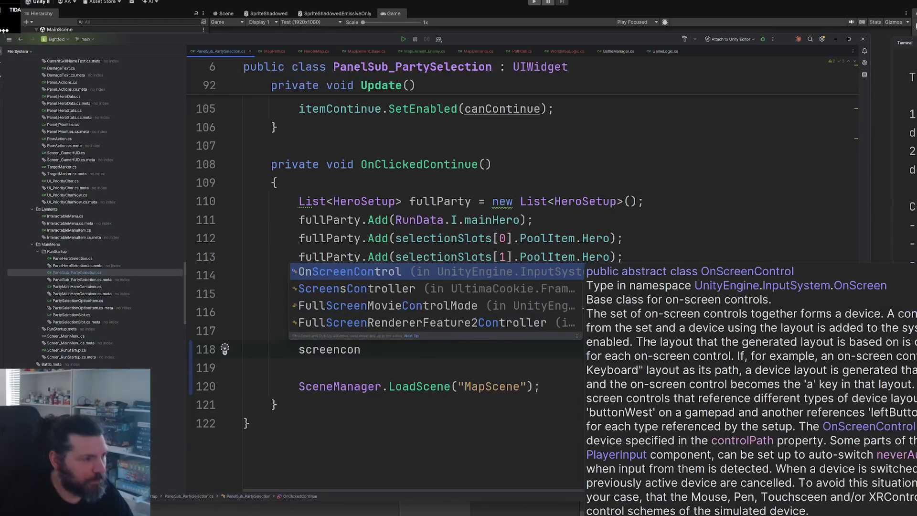
key("Down")
key("Return")
type(".")
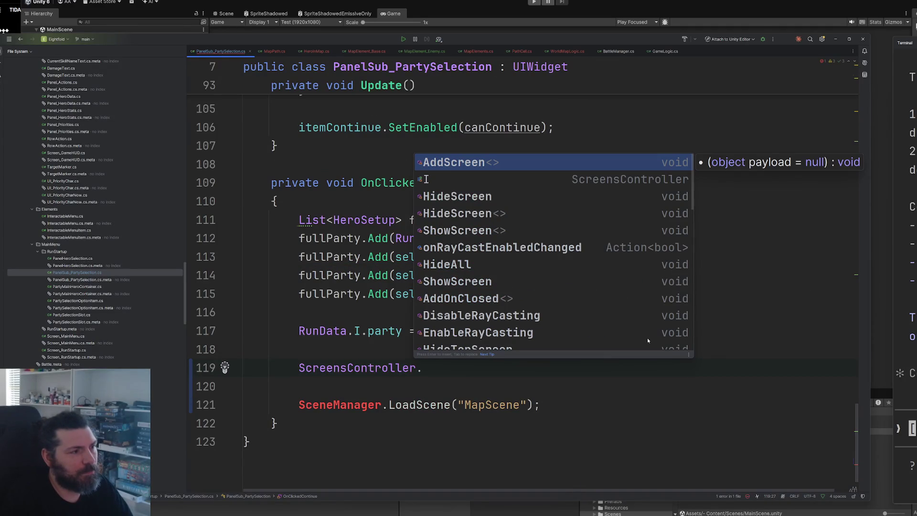
key("Down")
key("Down")
key("Return")
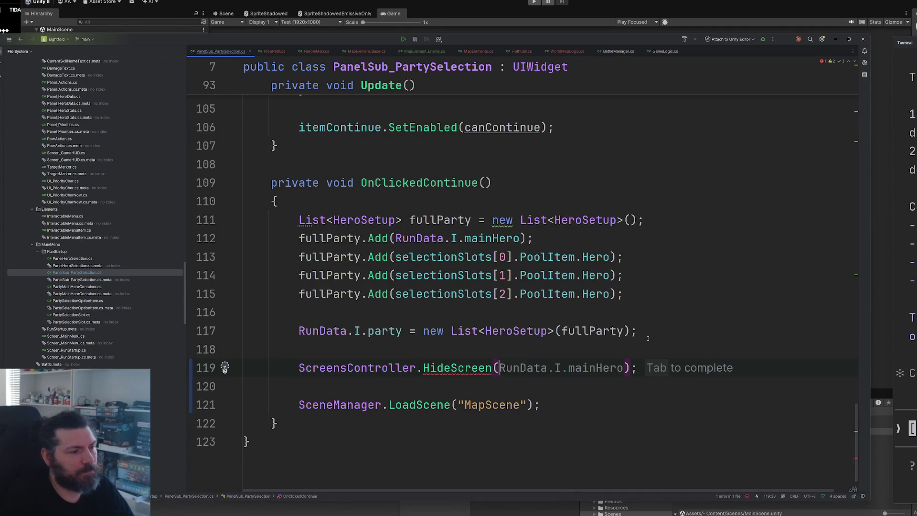
key("BackSpace")
key("BackSpace")
key("BackSpace")
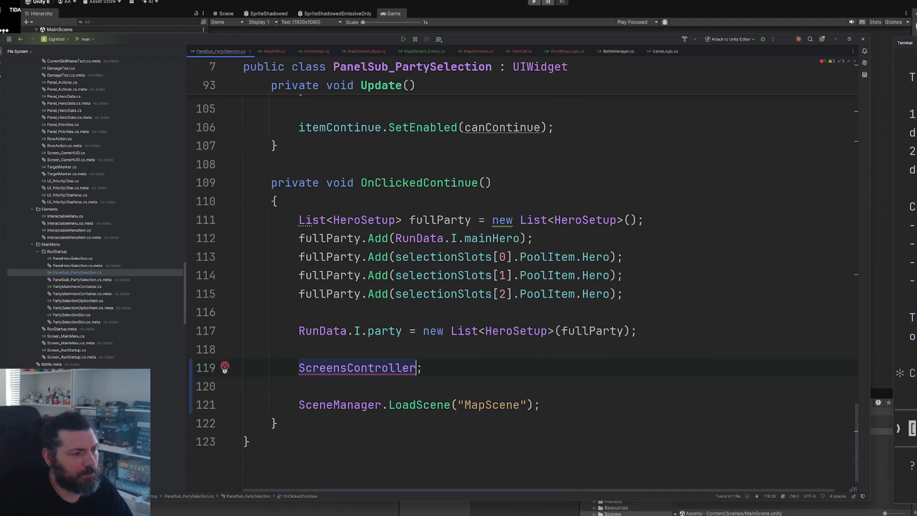
type(".hid")
key("Down")
key("Down")
key("Up")
key("Up")
key("Return")
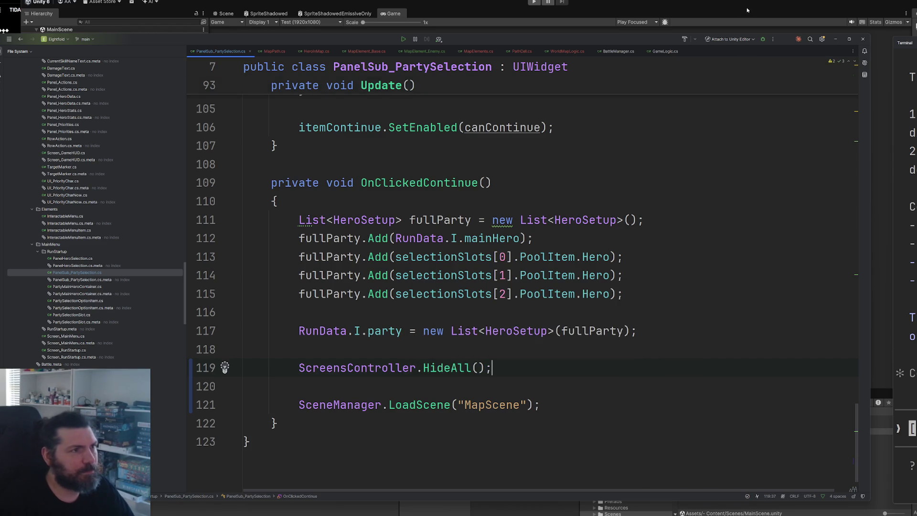
key("alt+Tab")
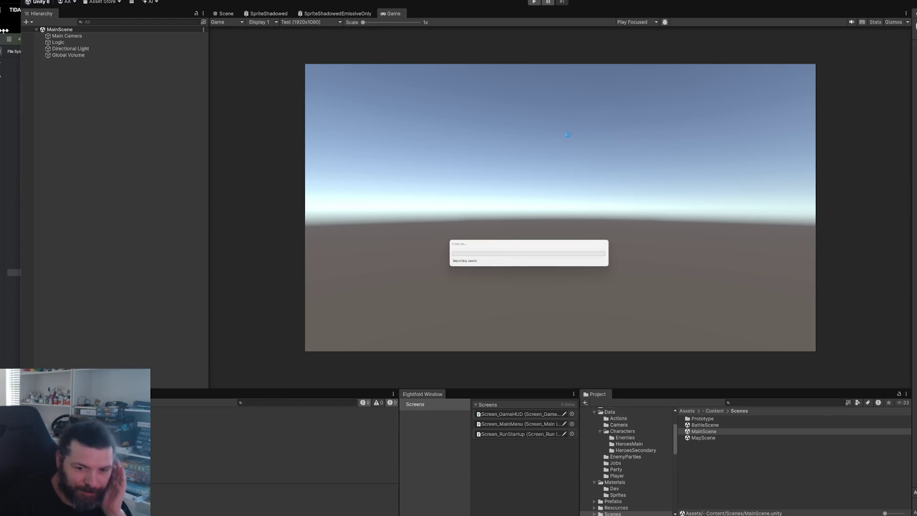
left_click(534, 2)
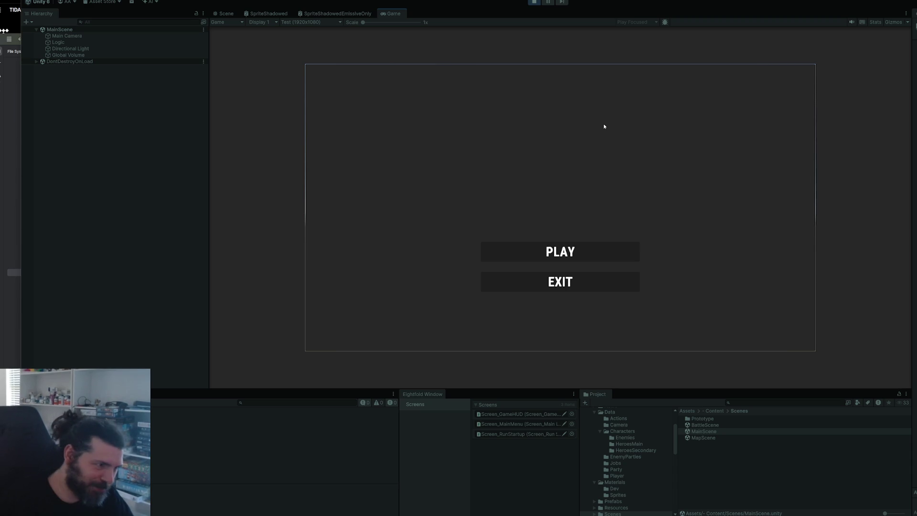
left_click(540, 246)
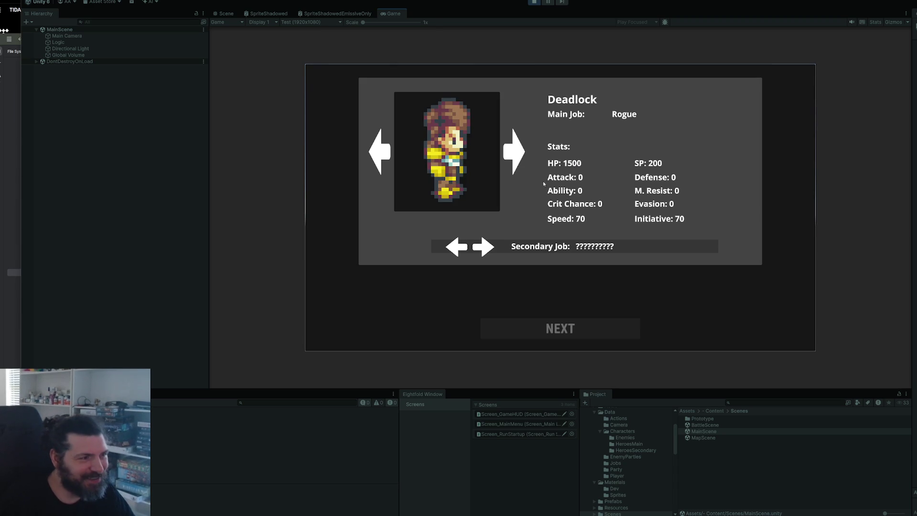
key("Right")
left_click(491, 248)
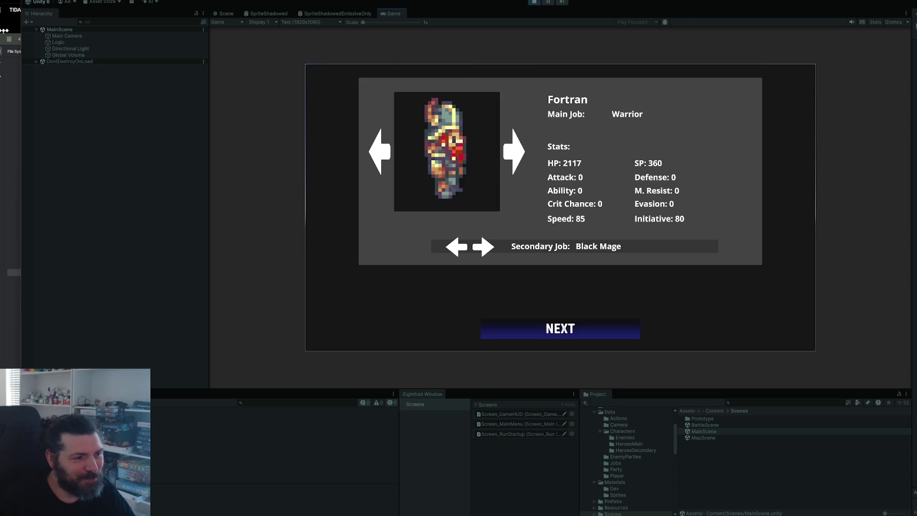
left_click(560, 328)
left_click(491, 210)
left_click(560, 276)
left_click(617, 274)
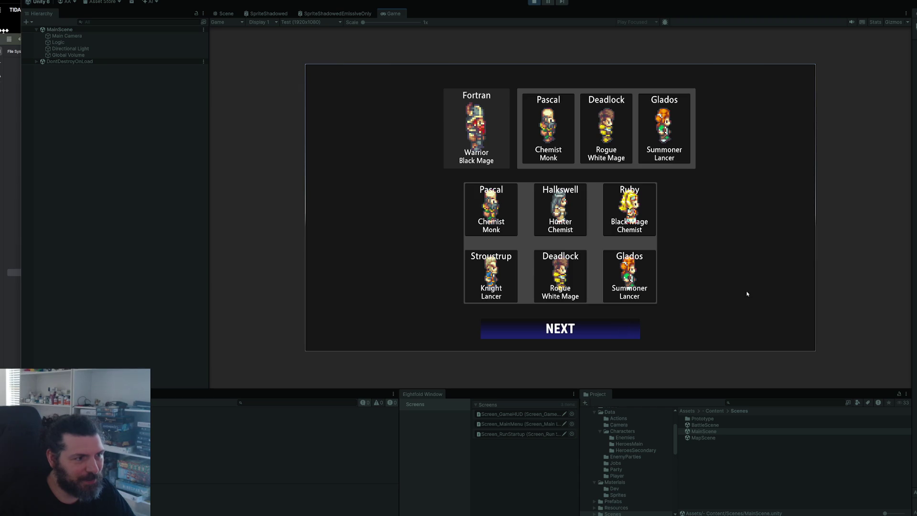
key("Right")
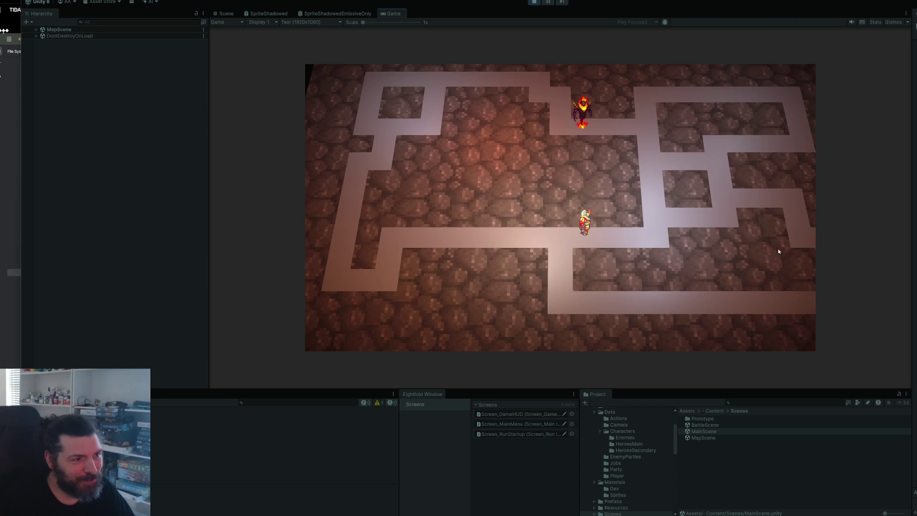
key("Up")
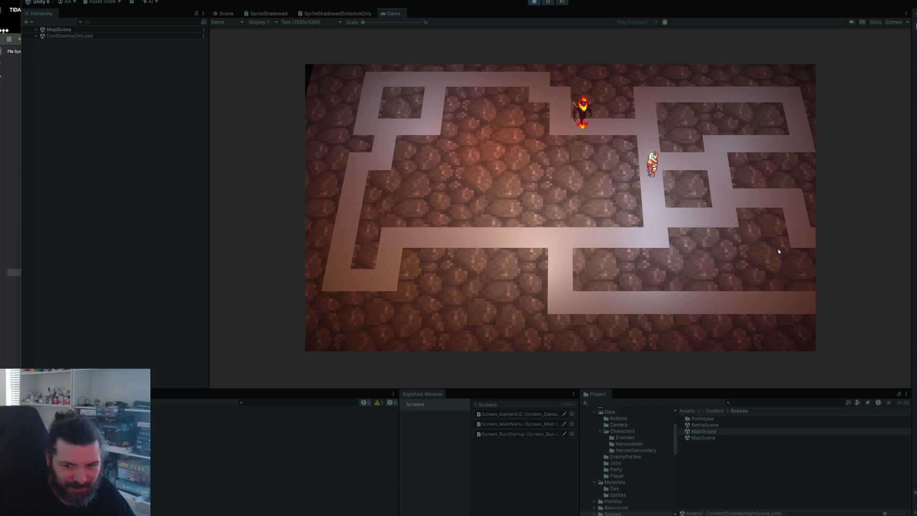
key("Left")
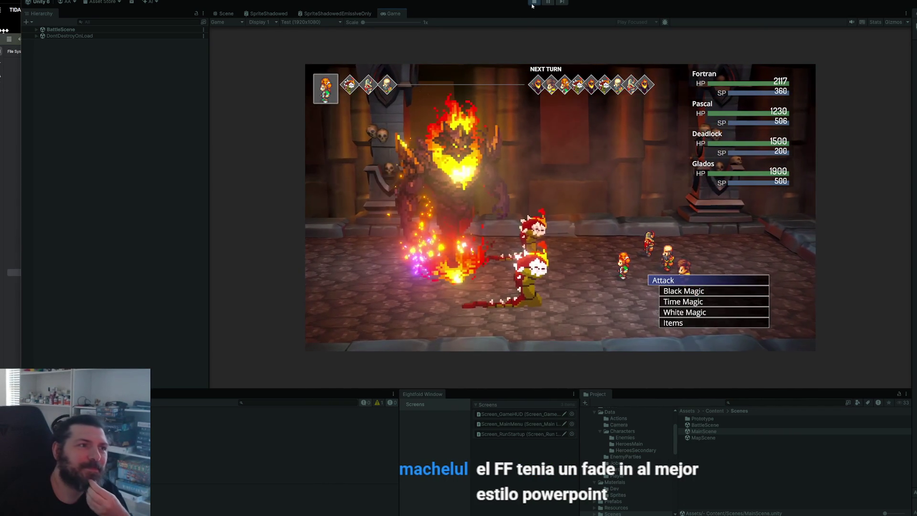
key("ctrl+p")
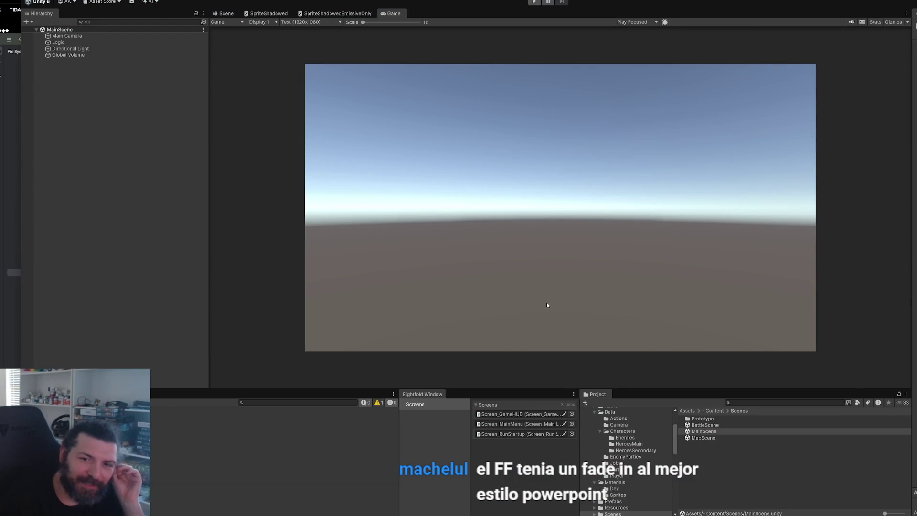
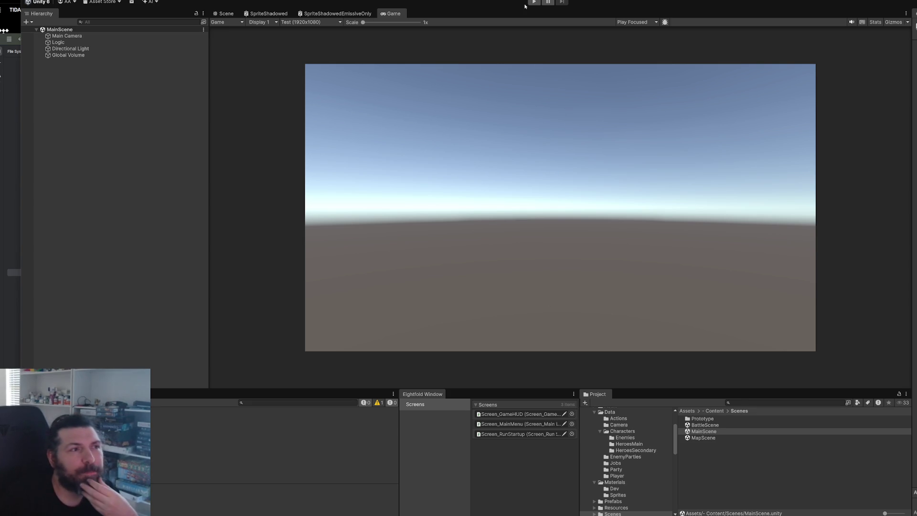
Run the game briefly, stop it, and open MapScene from the Scenes folder
left_click(534, 3)
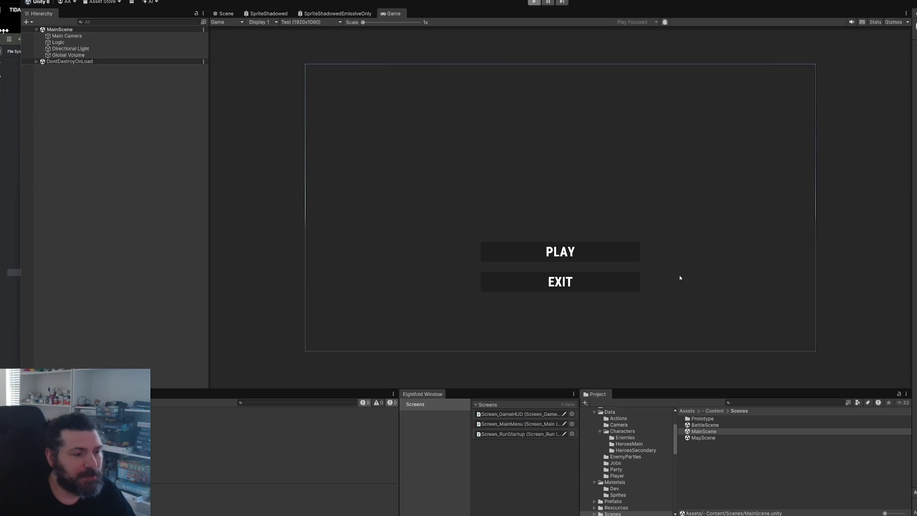
key("ctrl+p")
double_click(712, 439)
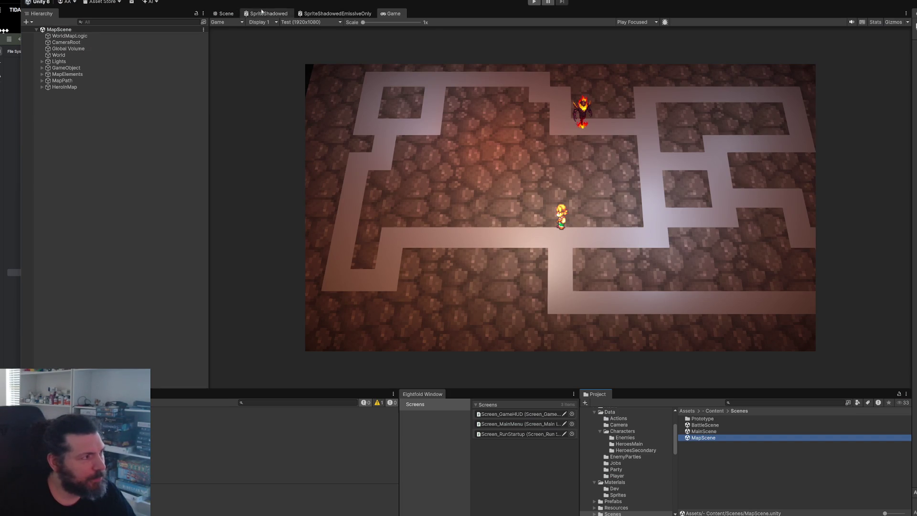
In the Scene view, select HeroInMap's Sprite and undo then redo its last flip
left_click(225, 14)
scroll(494, 178, "down", 5)
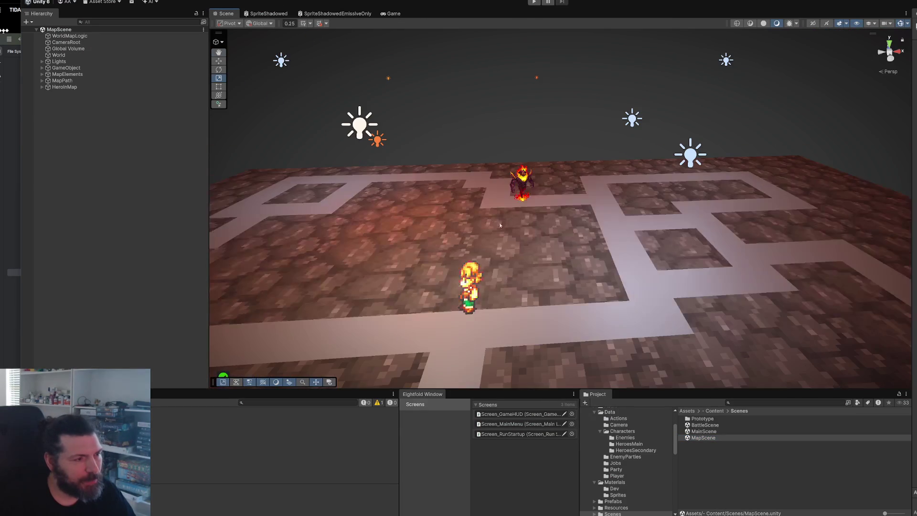
left_click(469, 287)
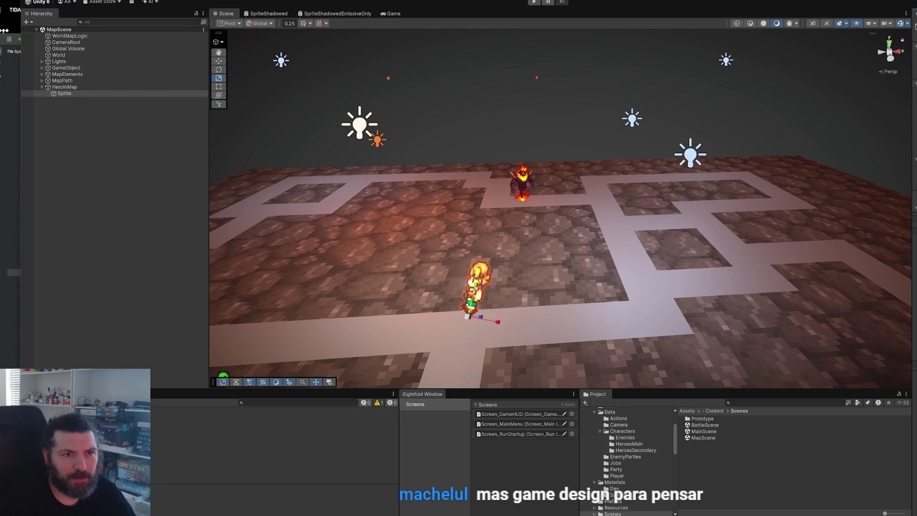
key("ctrl+z")
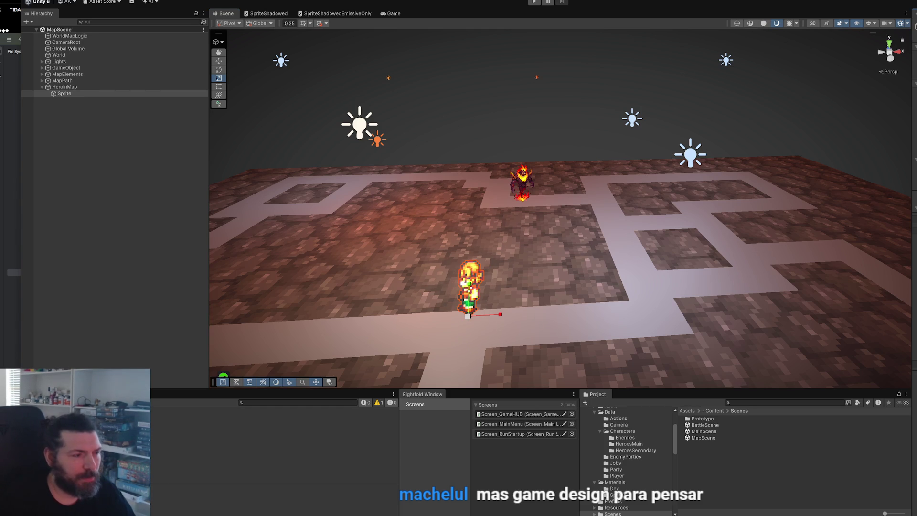
key("Right")
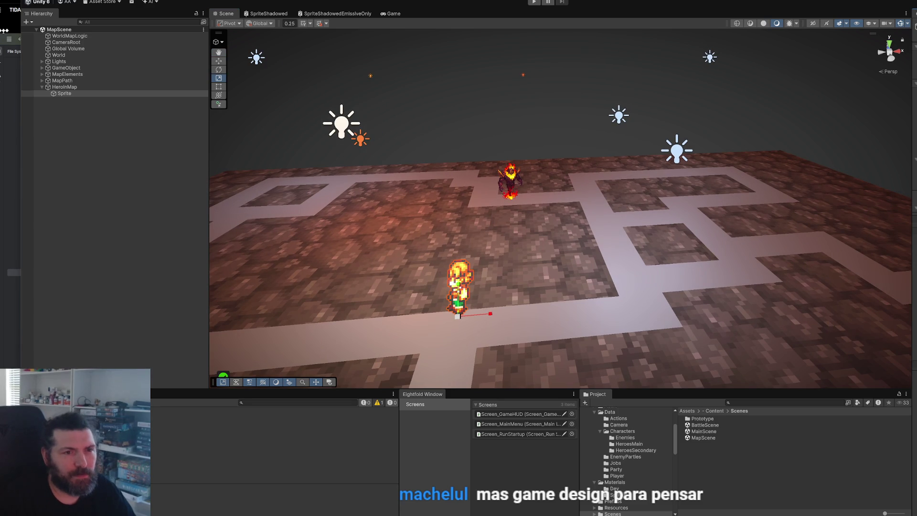
key("ctrl+y")
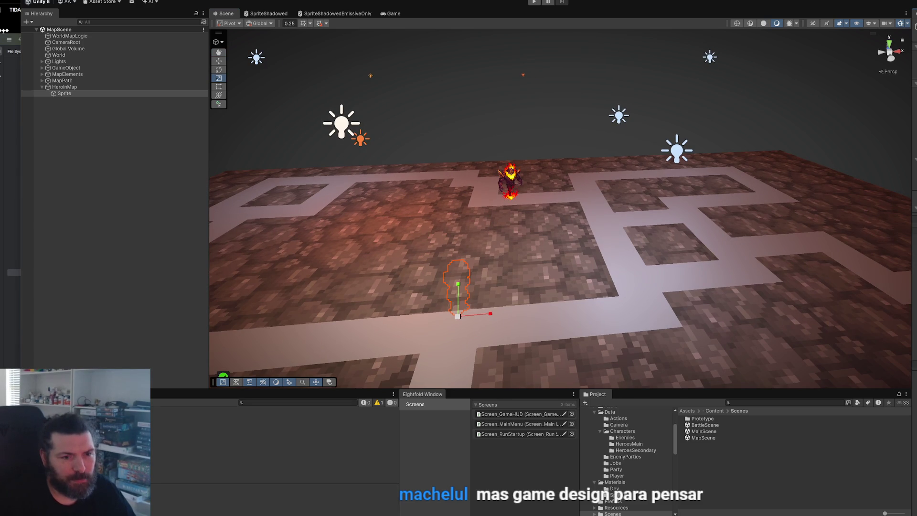
Check the hero sprite in the Sprite Editor, then bring up the SpriteShadowed shader graph
scroll(668, 232, "up", 2)
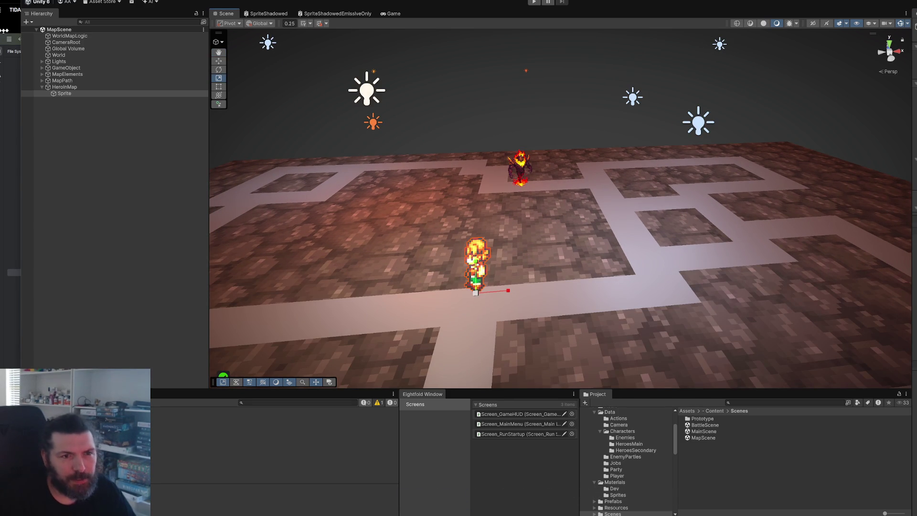
left_click(890, 102)
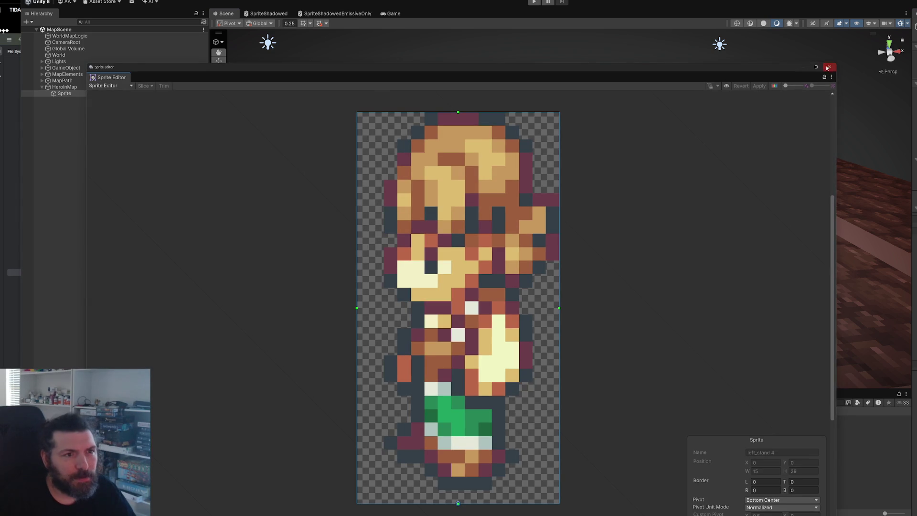
left_click(828, 67)
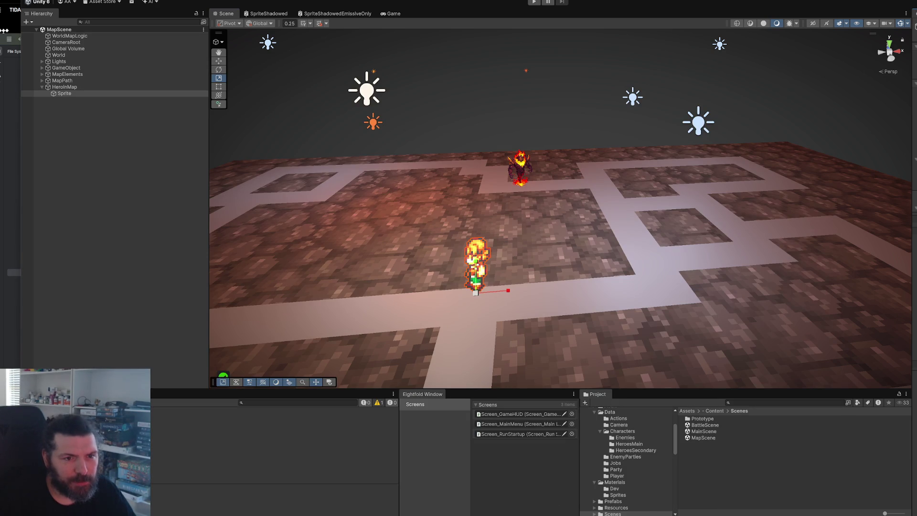
left_click(266, 14)
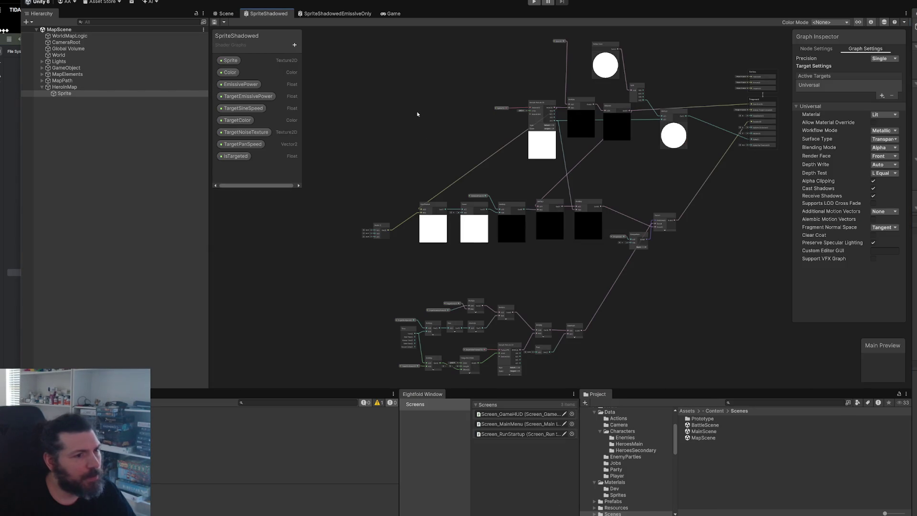
Pan the SpriteShadowed graph to centre the output stack and select the Multiply node
scroll(626, 194, "up", 5)
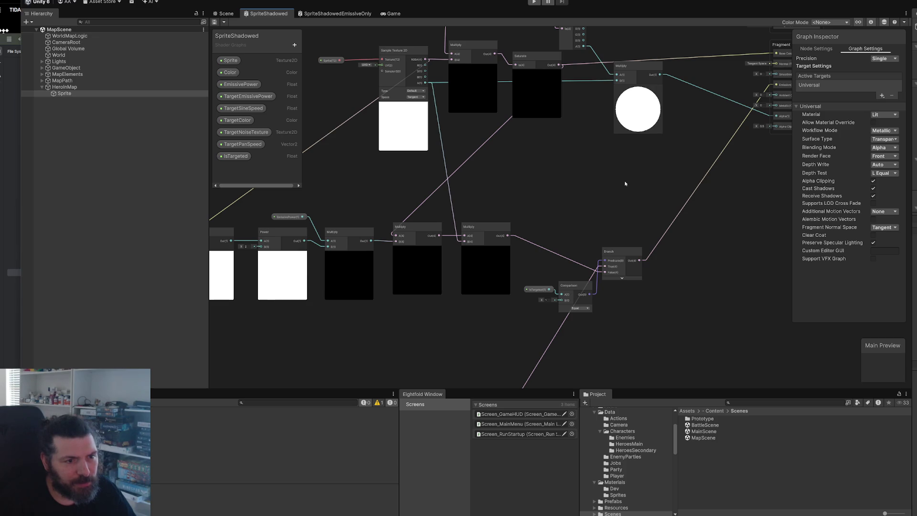
mouse_move(588, 182)
left_mouse_down()
mouse_move(620, 221)
mouse_move(599, 205)
left_mouse_up()
scroll(600, 205, "down", 2)
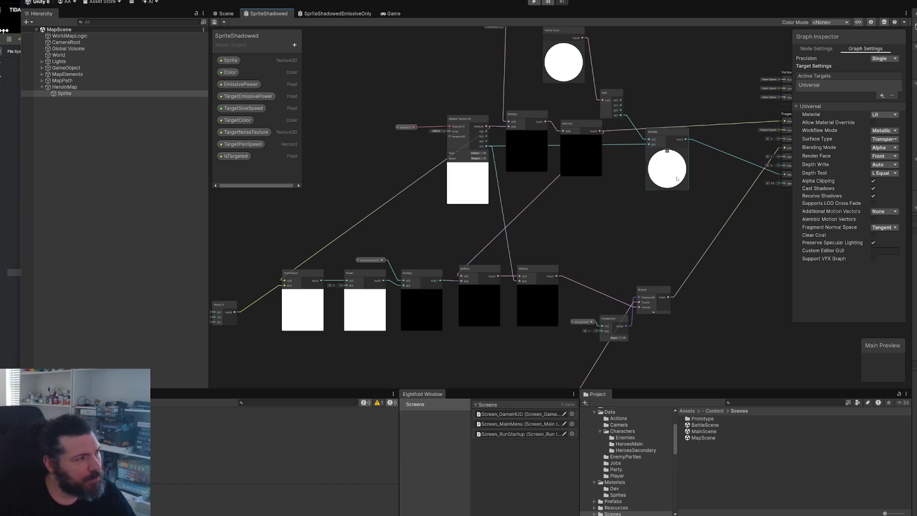
left_click_drag(678, 158, 611, 194)
scroll(655, 224, "up", 3)
scroll(783, 157, "up", 1)
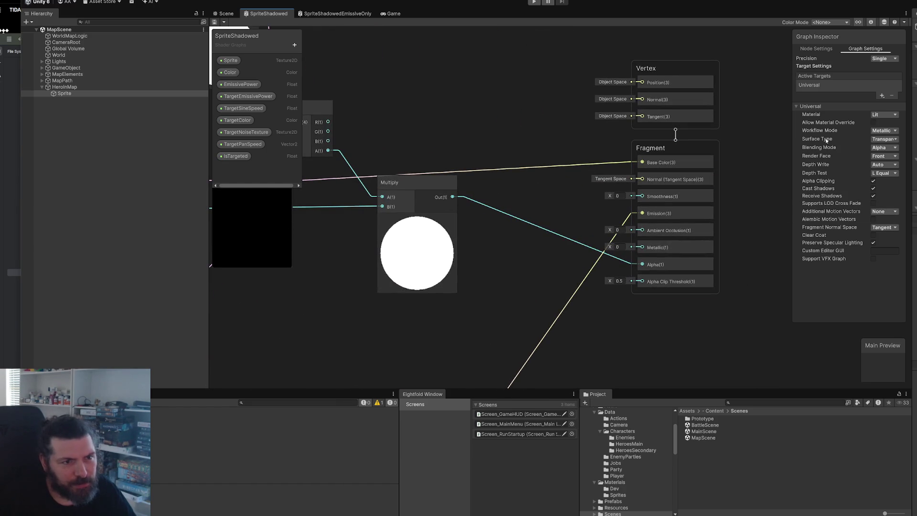
left_click(415, 258)
scroll(416, 253, "down", 5)
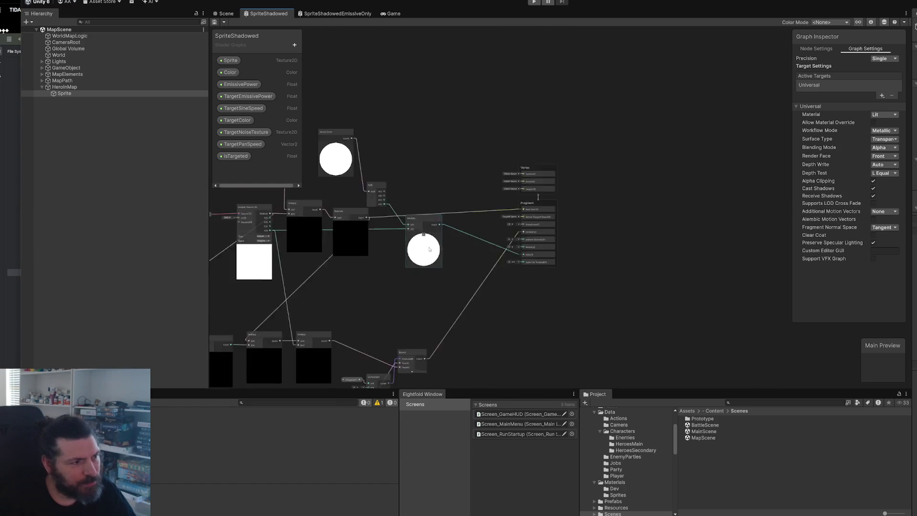
scroll(414, 266, "up", 4)
left_click_drag(414, 265, 403, 286)
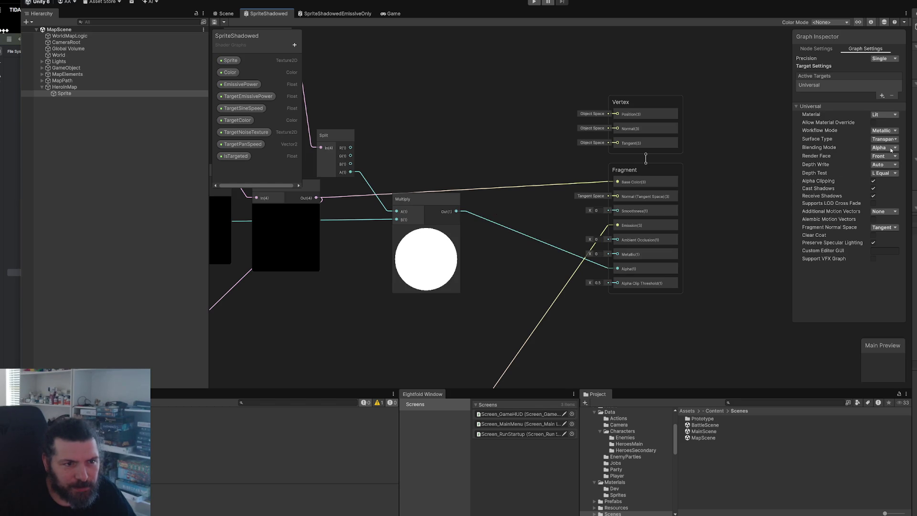
In Graph Settings keep Metallic and Lit, set Render Face to Both, and save the asset
left_click(892, 132)
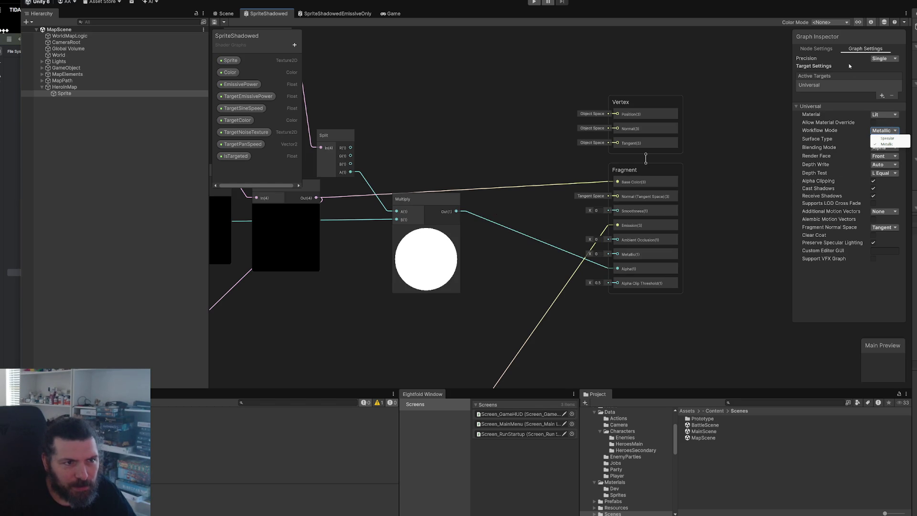
left_click(850, 67)
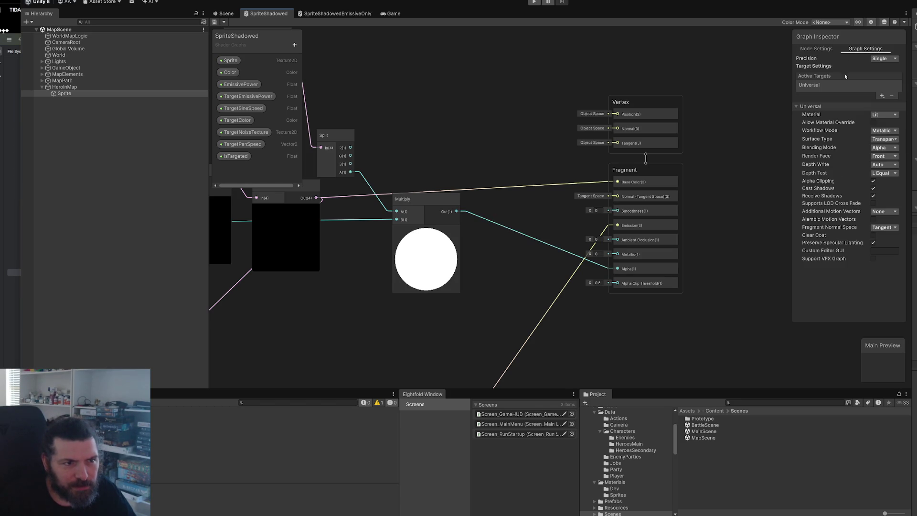
left_click(884, 114)
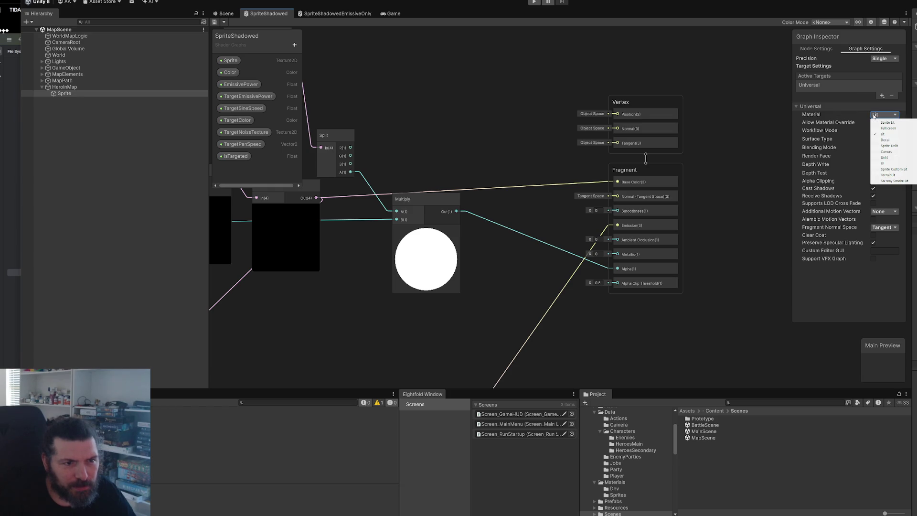
left_click(863, 101)
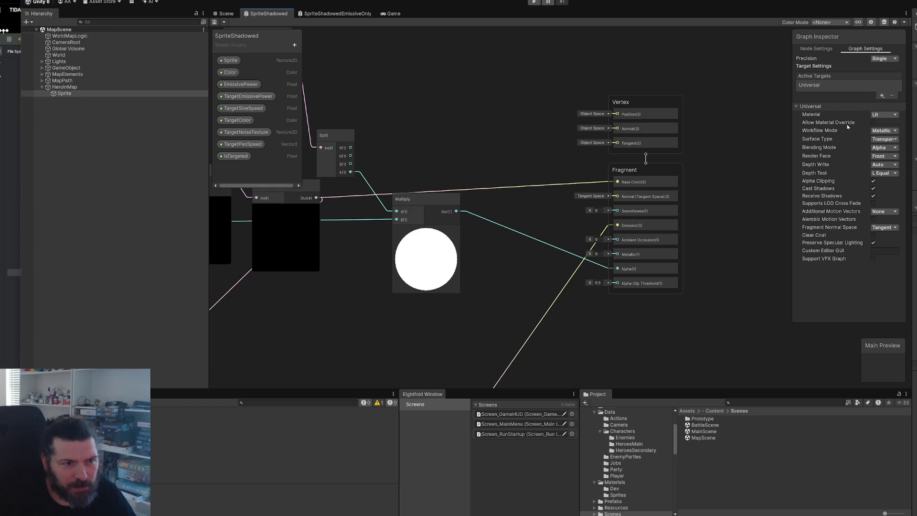
left_click(884, 156)
left_click(885, 176)
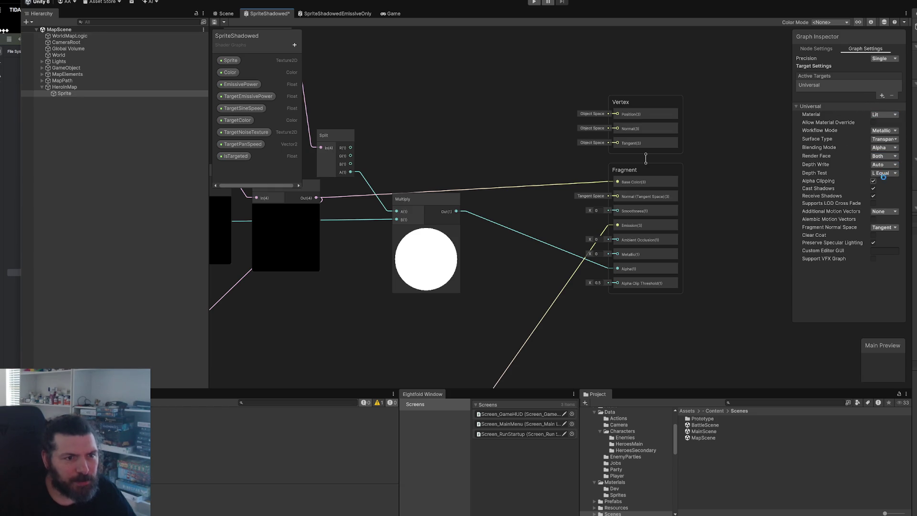
left_click(216, 21)
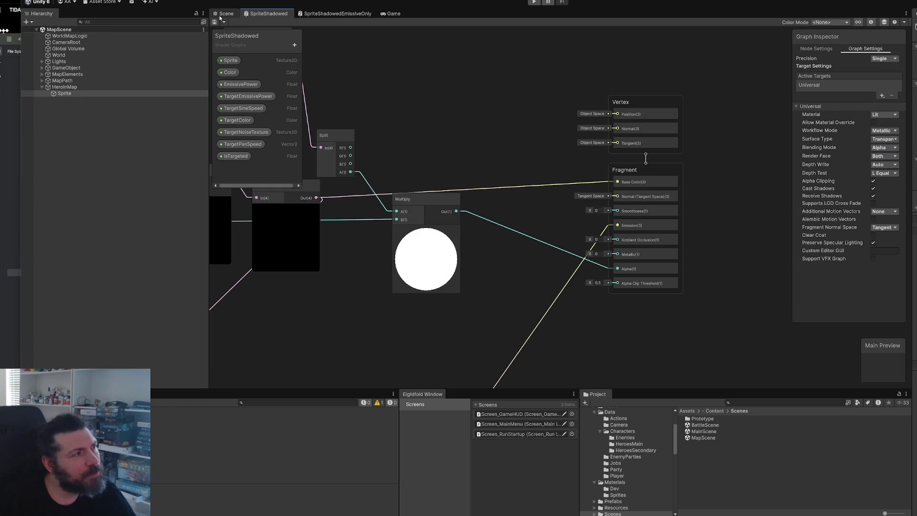
left_click(221, 15)
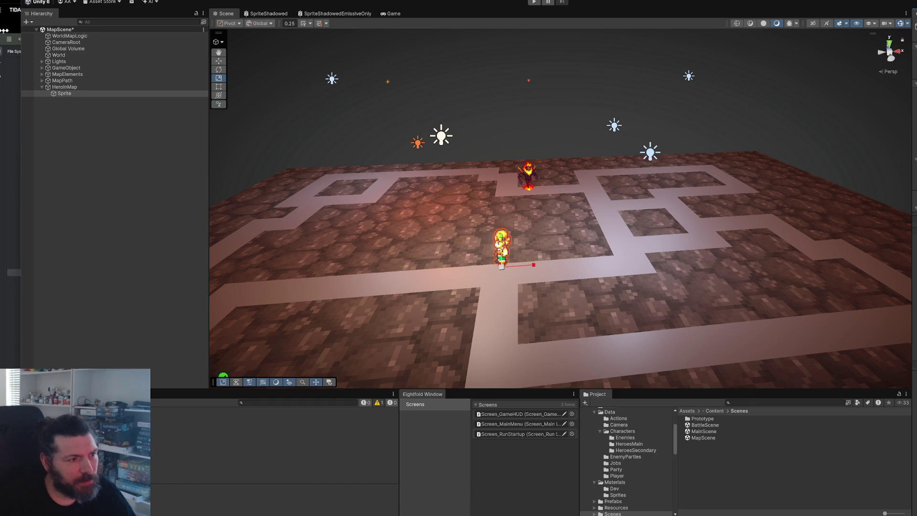
scroll(563, 215, "up", 5)
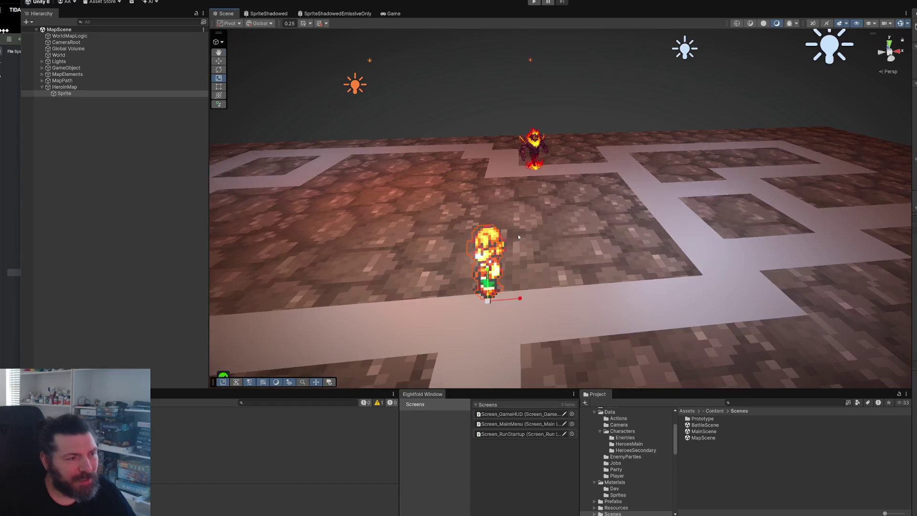
scroll(527, 225, "up", 3)
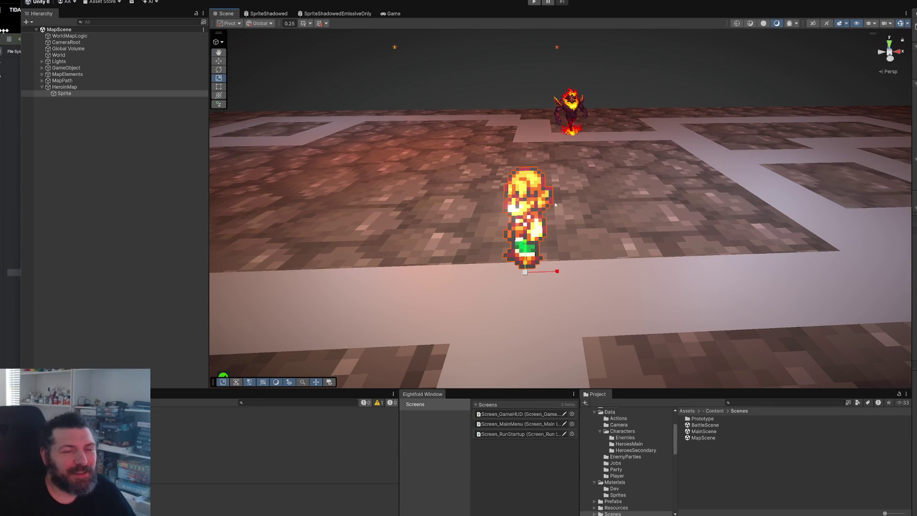
scroll(680, 186, "up", 3)
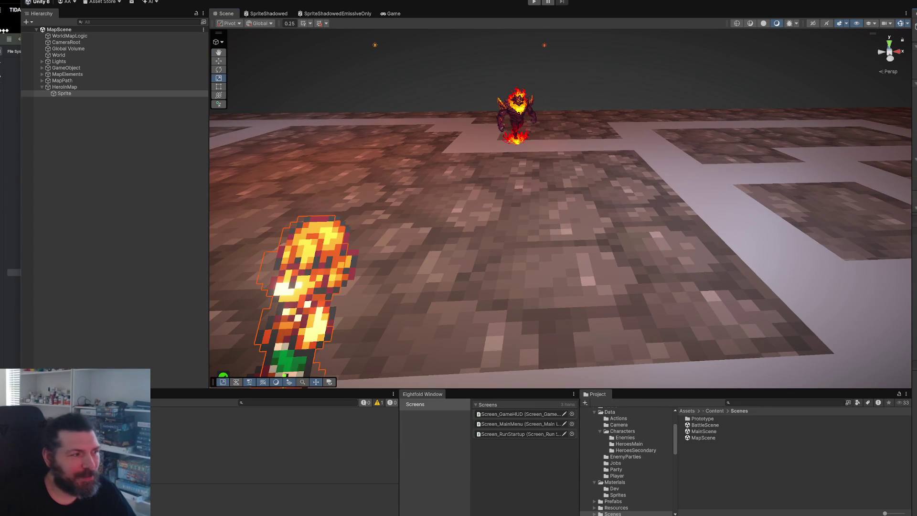
scroll(554, 246, "down", 2)
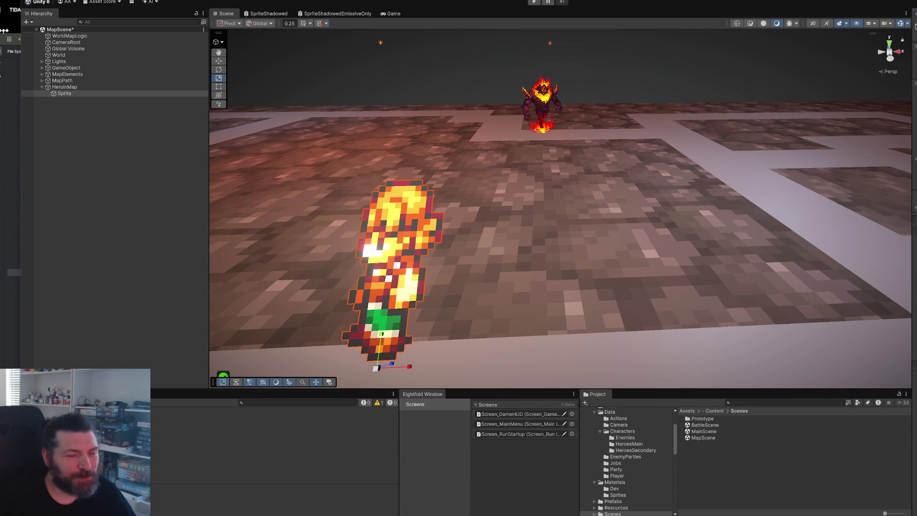
scroll(620, 227, "down", 1)
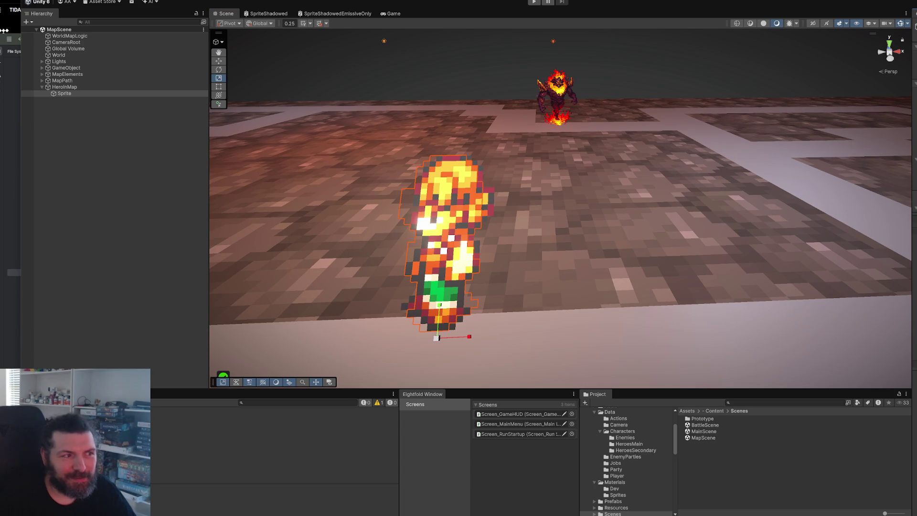
scroll(589, 232, "up", 5)
scroll(453, 246, "down", 4)
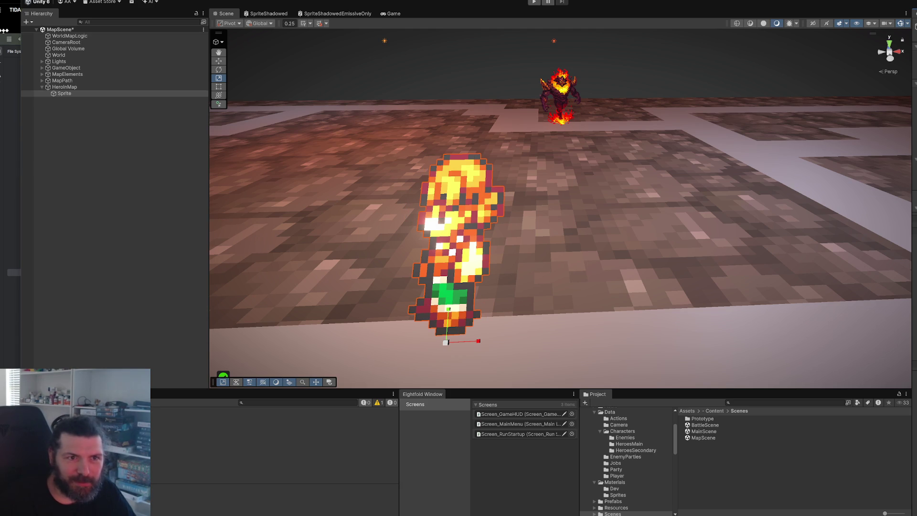
key("alt+Tab")
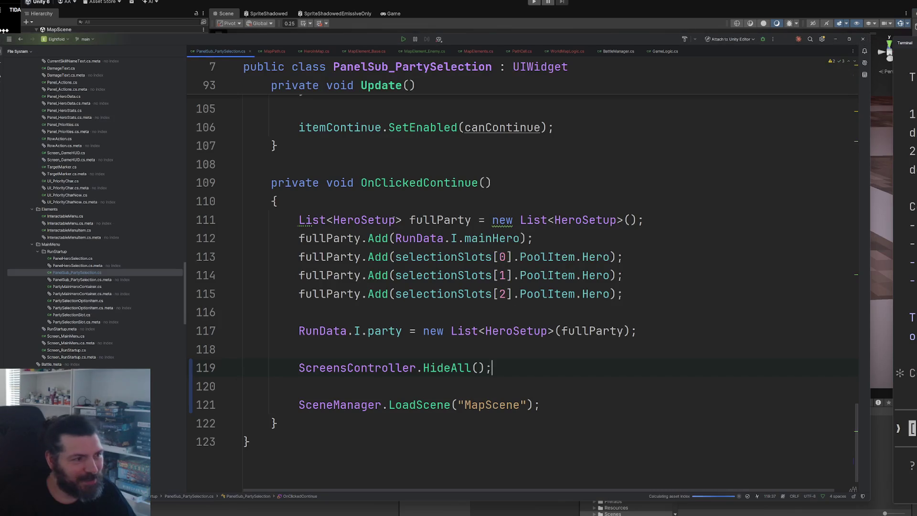
Open HeroInMap.cs in Rider and place the cursor after the movement method
scroll(526, 198, "up", 5)
scroll(526, 198, "up", 4)
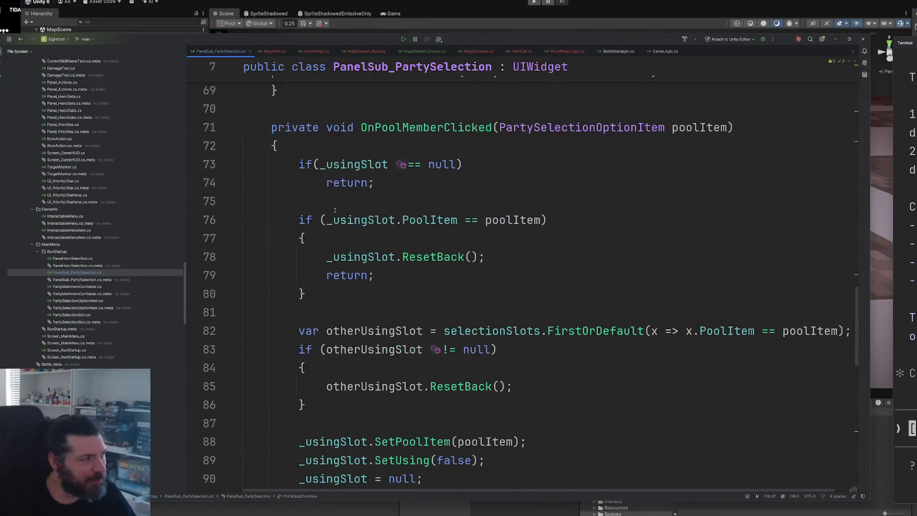
left_click(316, 51)
scroll(540, 181, "up", 5)
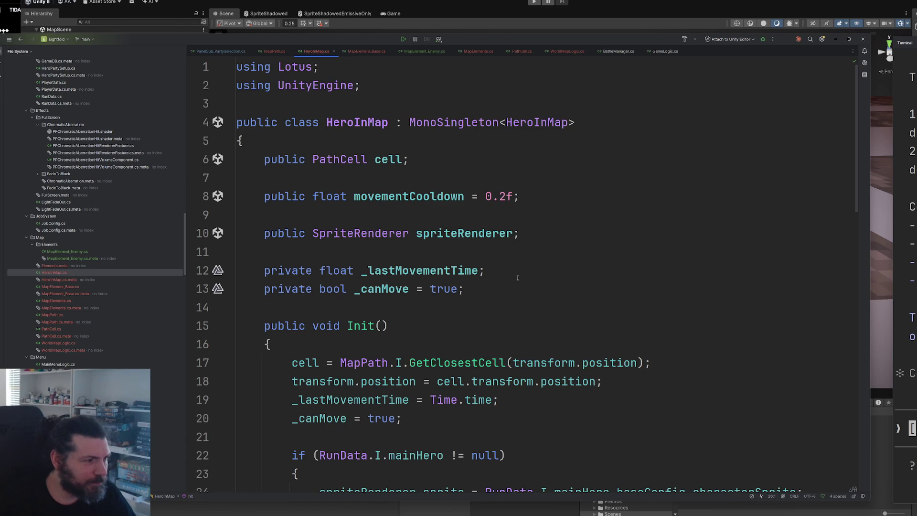
scroll(516, 276, "down", 15)
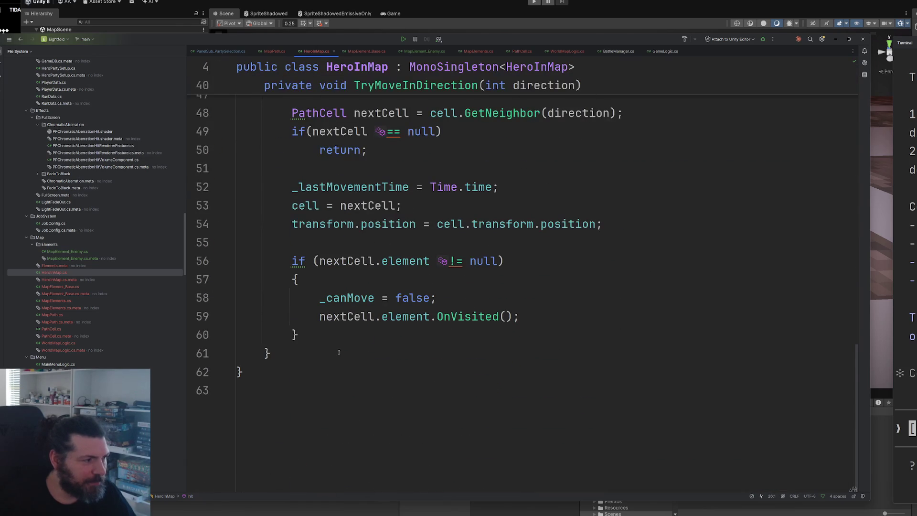
left_click(341, 348)
Declare a new method private void LookAt(bool toRight) with its opening brace
key("Return")
key("Return")
type("private v")
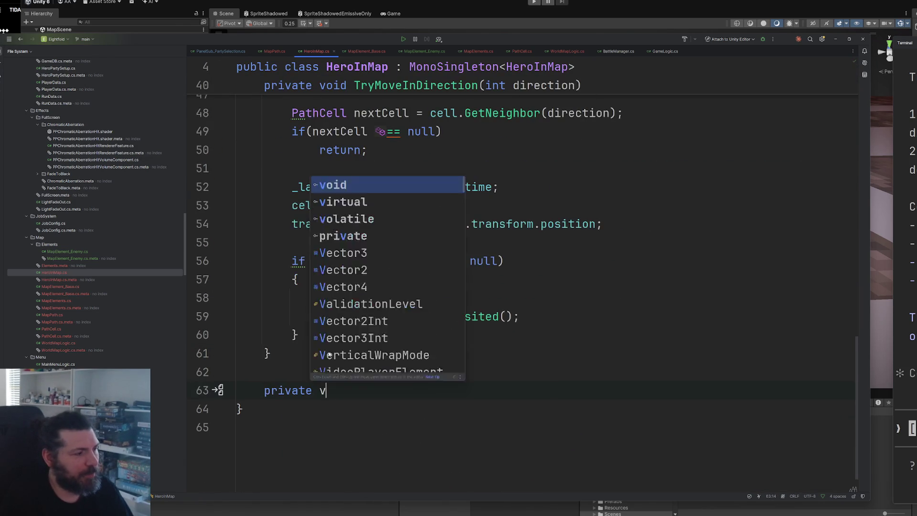
type("oid LookAt")
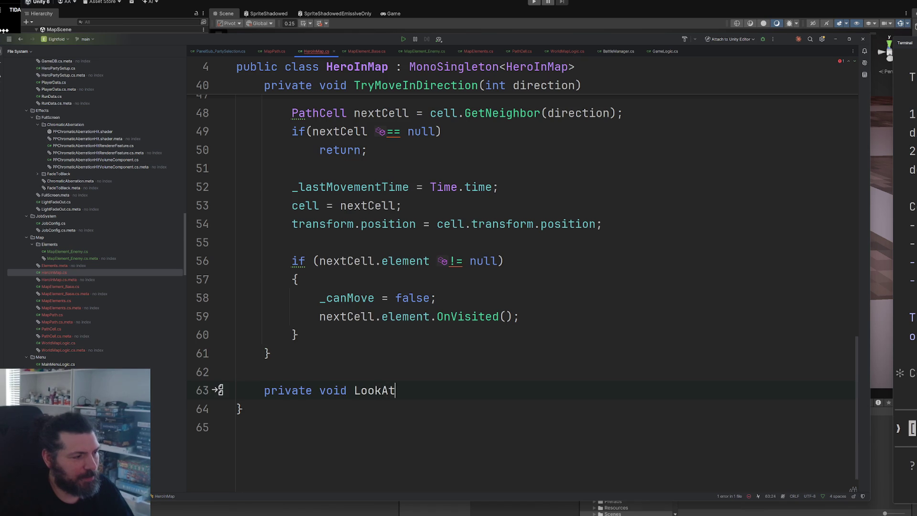
type("(int boo")
type("l")
key("BackSpace")
key("BackSpace")
key("BackSpace")
type("bool toRi")
key("Tab")
key("End")
key("Return")
type("{")
key("Return")
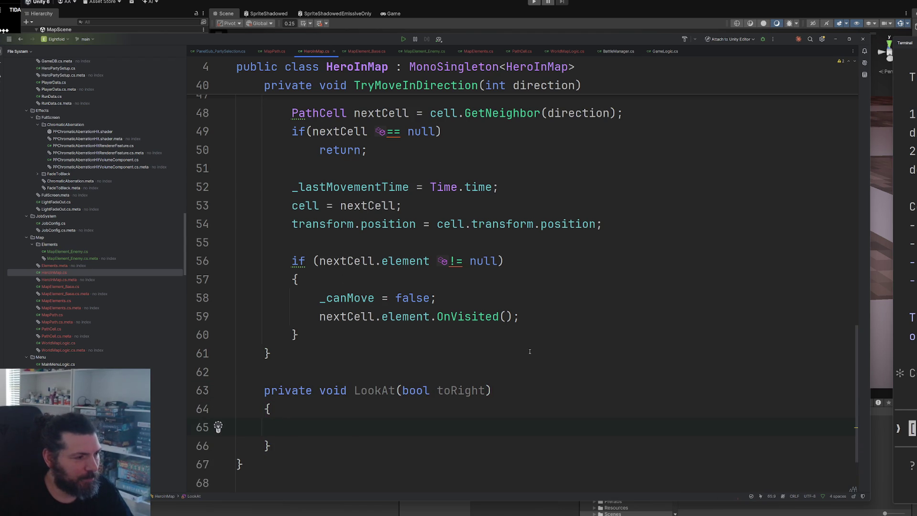
Add an if (toRight) branch that assigns transform.localScale
scroll(529, 352, "down", 3)
type("if(")
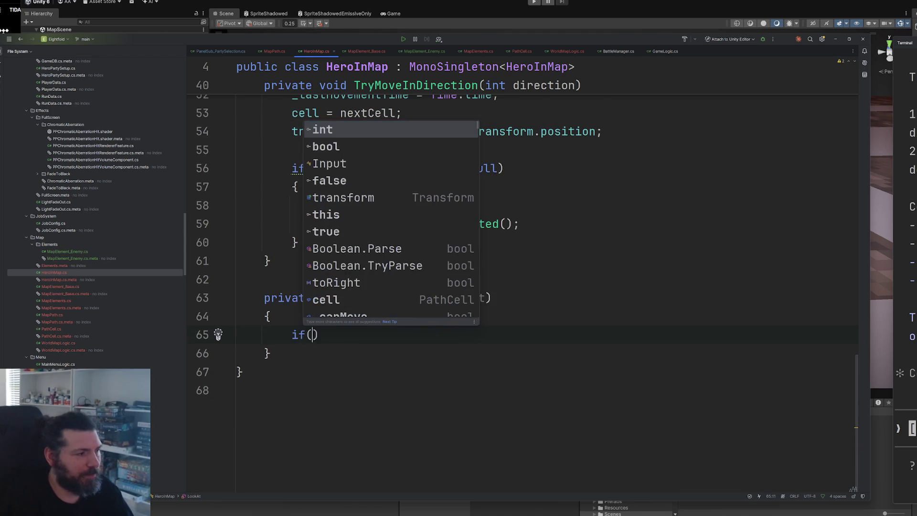
key("Escape")
type("to")
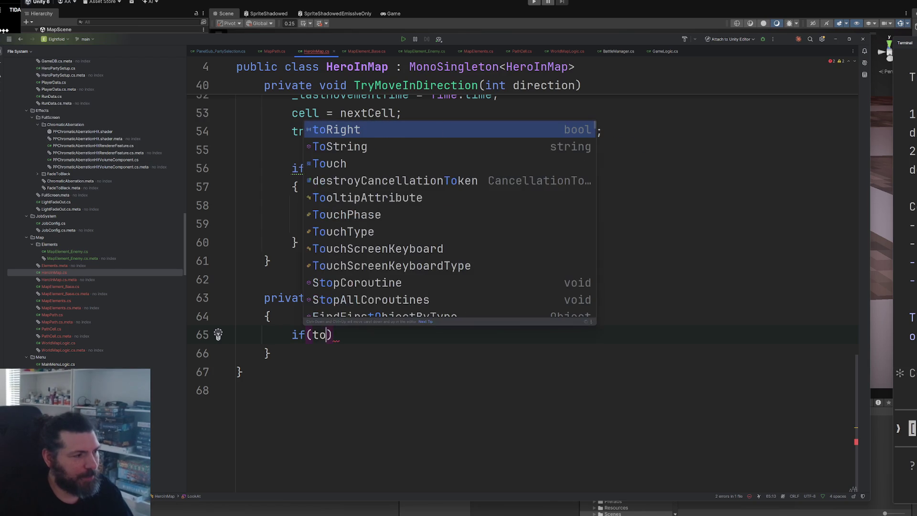
key("Return")
key("End")
key("Return")
type("transform.")
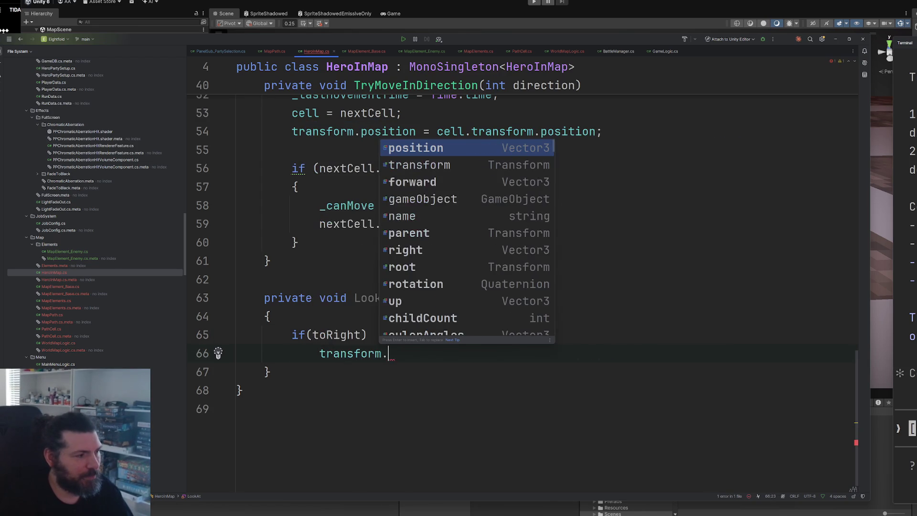
key("Tab")
key("ctrl+shift+Left")
key("ctrl+shift+Left")
key("ctrl+shift+Left")
key("ctrl+shift+Left")
key("ctrl+shift+Left")
type("s")
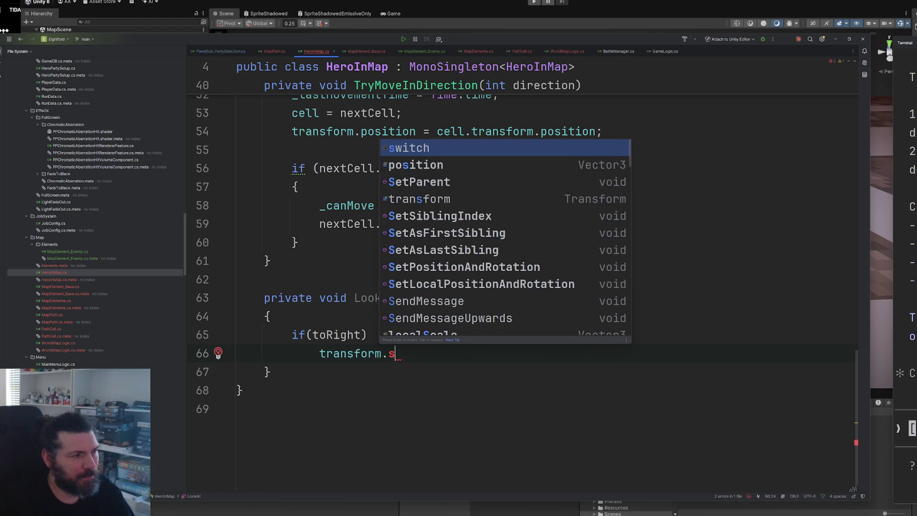
type("cal")
key("Return")
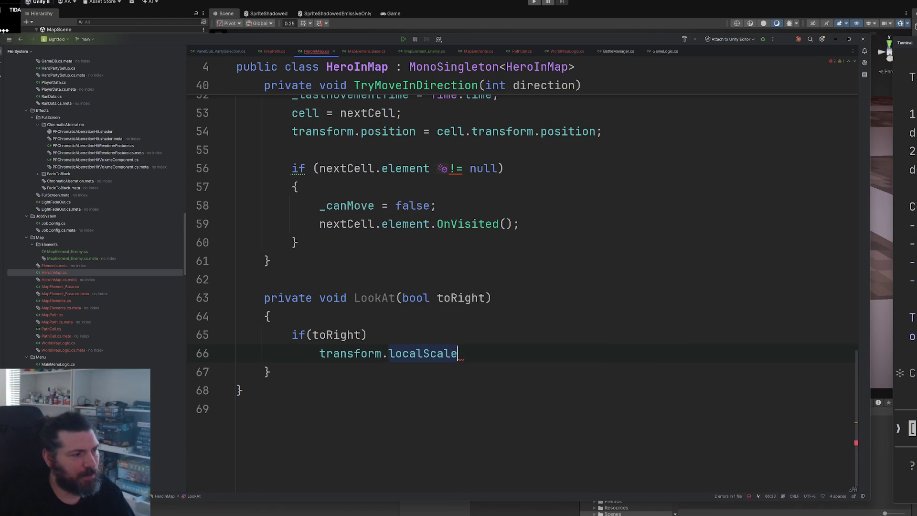
Set that scale to new Vector3(-1, 1, 1) and start an else branch
left_click(636, 10)
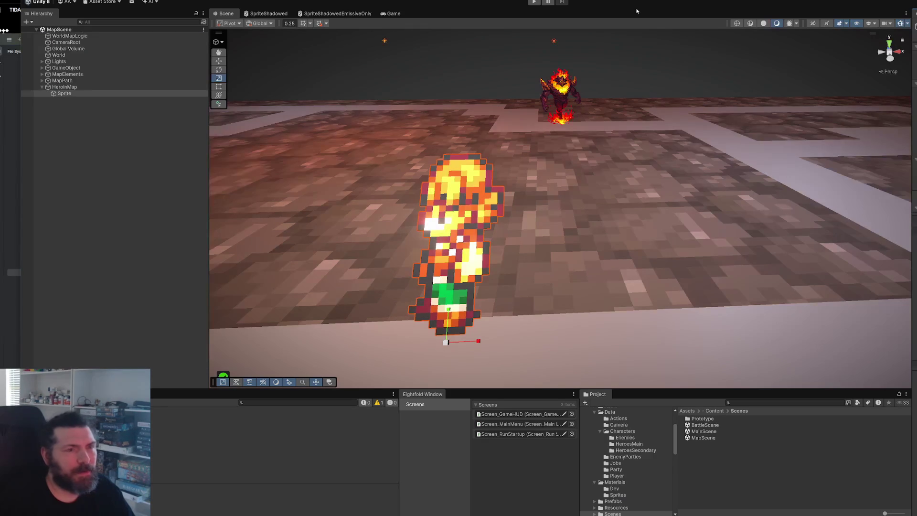
key("alt+Tab")
key("Tab")
key("shift+Home")
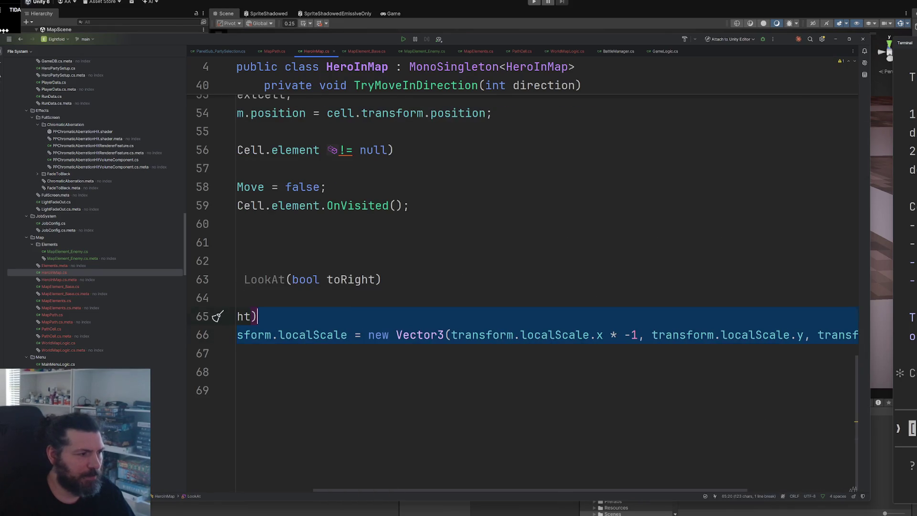
key("shift+Right")
key("shift+Right")
key("shift+Right")
key("shift+Right")
key("shift+Right")
key("shift+Right")
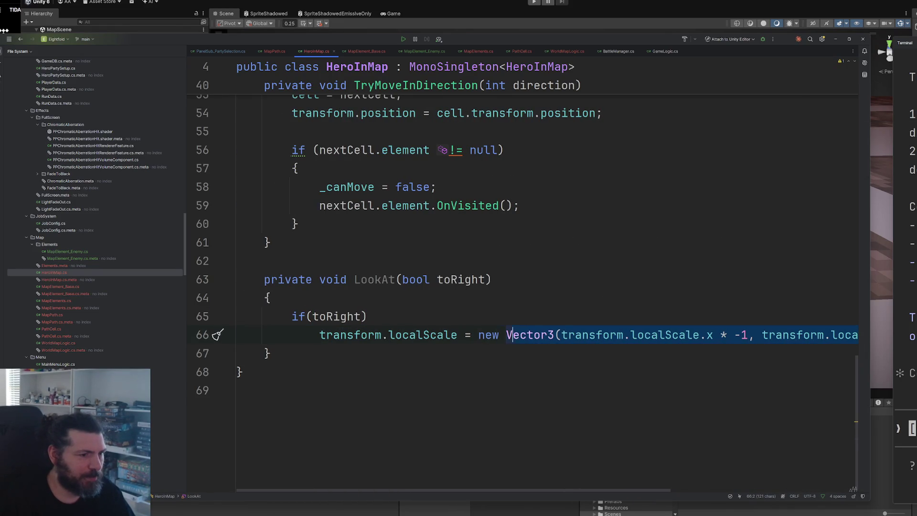
key("Delete")
type("-1, 1, 1);")
key("End")
key("Return")
type("else")
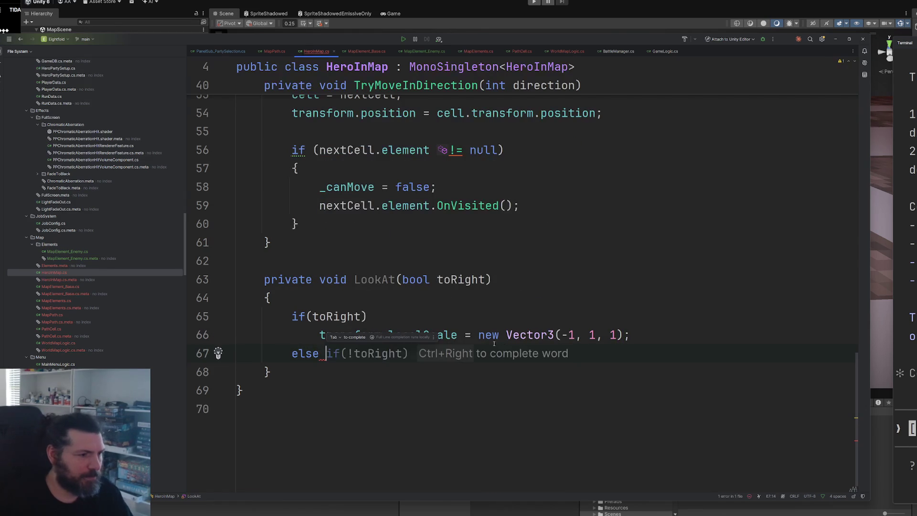
Replace the if/else with transform.localScale = new Vector3(toRight ? -1 : 1, 1, 1)
left_click_drag(648, 336, 320, 336)
key("ctrl+c")
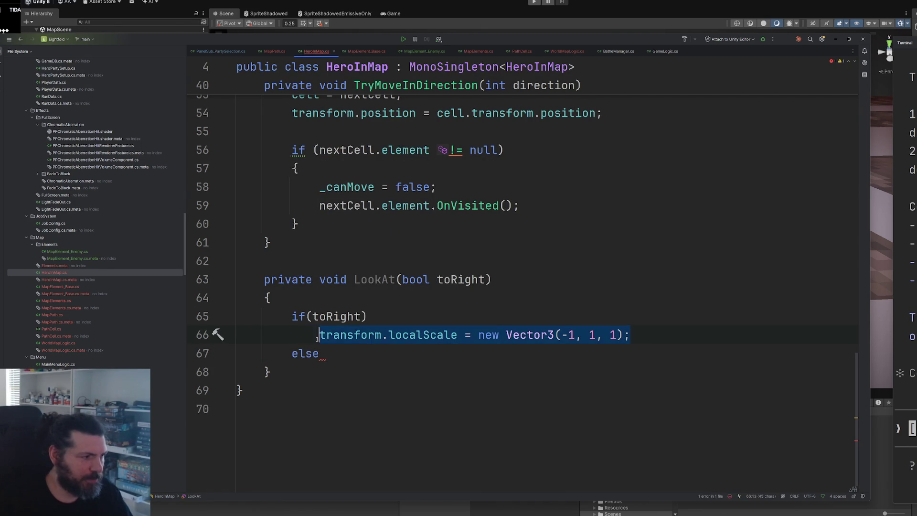
key("BackSpace")
key("Up")
key("Up")
key("Return")
key("ctrl+v")
double_click(458, 281)
key("ctrl+c")
left_click(532, 317)
key("ctrl+v")
type("?")
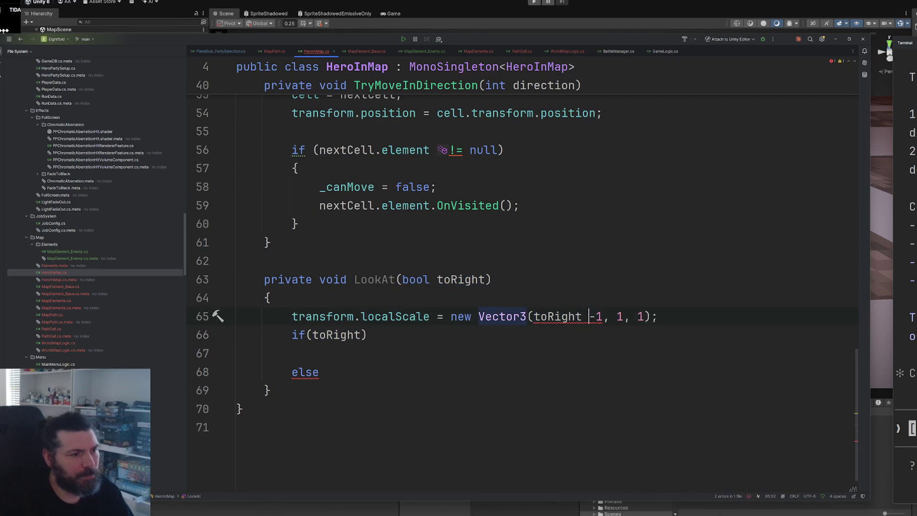
type(": 1")
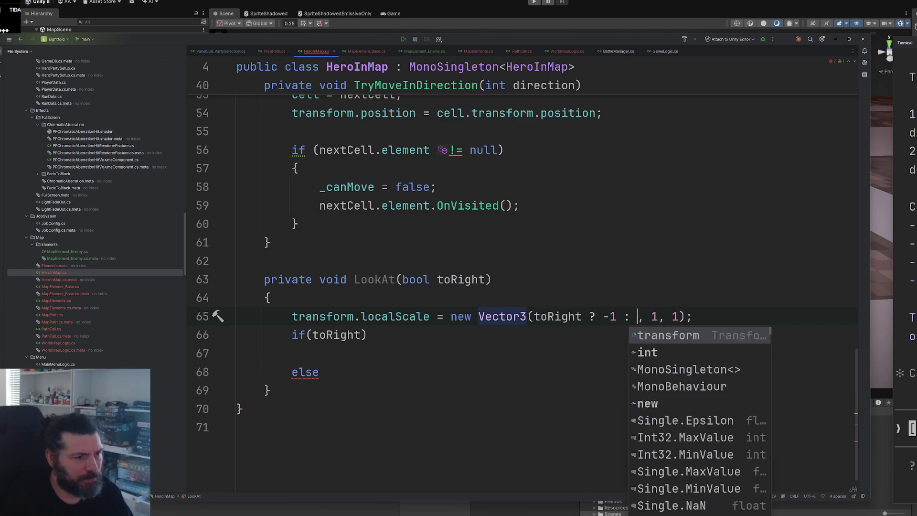
key("Down")
key("ctrl+y")
key("ctrl+y")
key("ctrl+y")
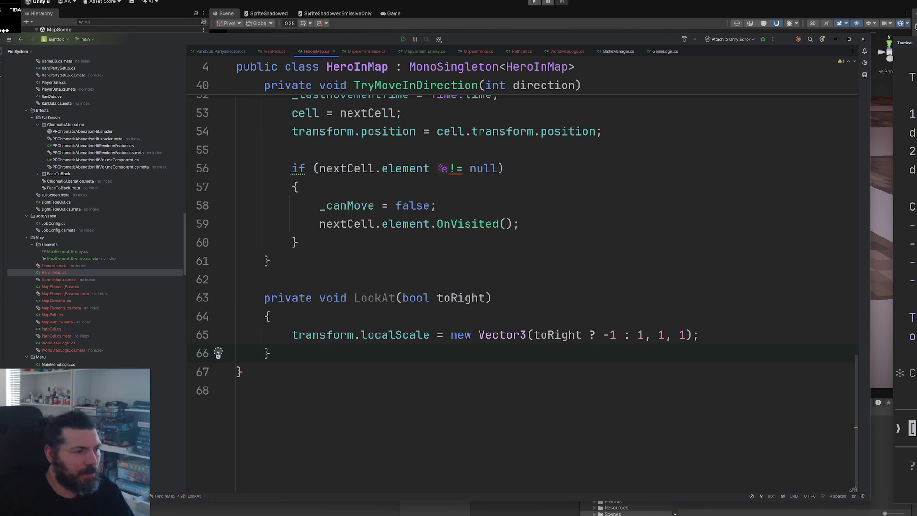
scroll(420, 313, "down", 1, "ctrl")
Below the element-visit block in TryMoveInDirection, add if (direction == 1) LookAt(true);
double_click(369, 312)
scroll(369, 313, "up", 5)
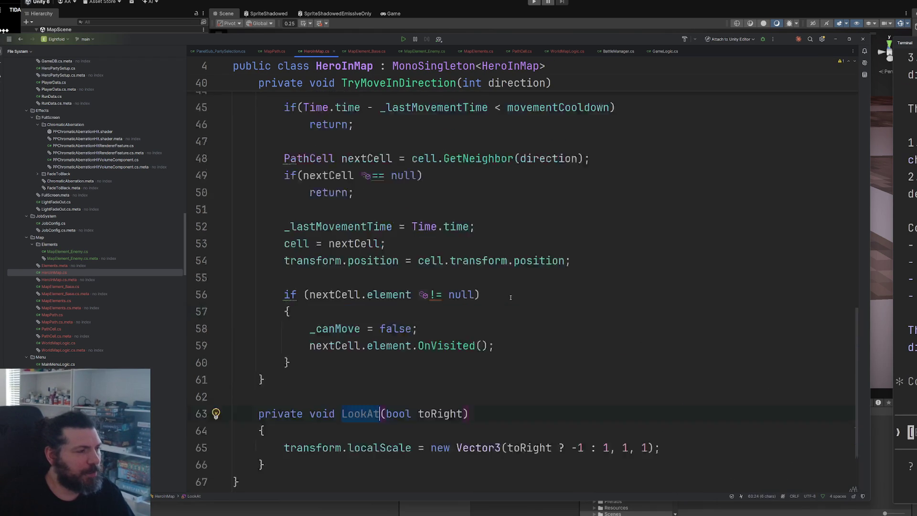
scroll(423, 293, "down", 2)
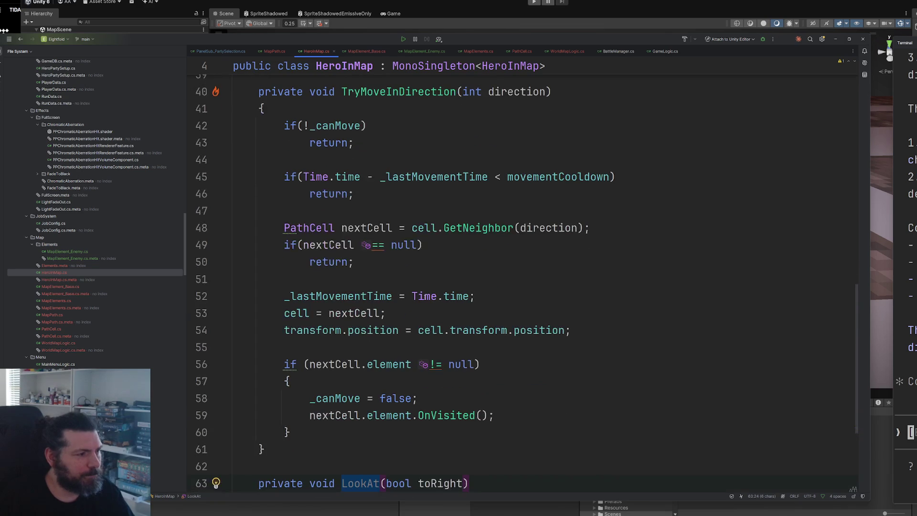
scroll(373, 343, "down", 2)
scroll(373, 344, "up", 5)
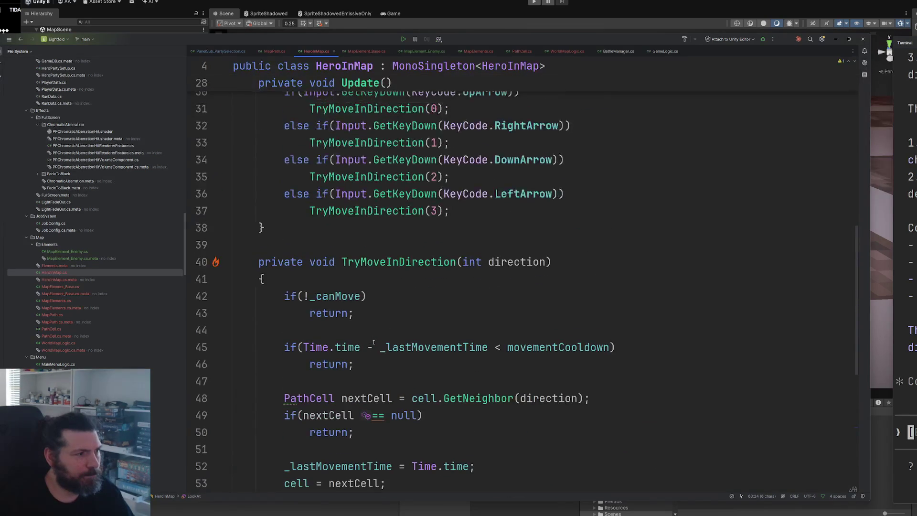
scroll(502, 278, "down", 5)
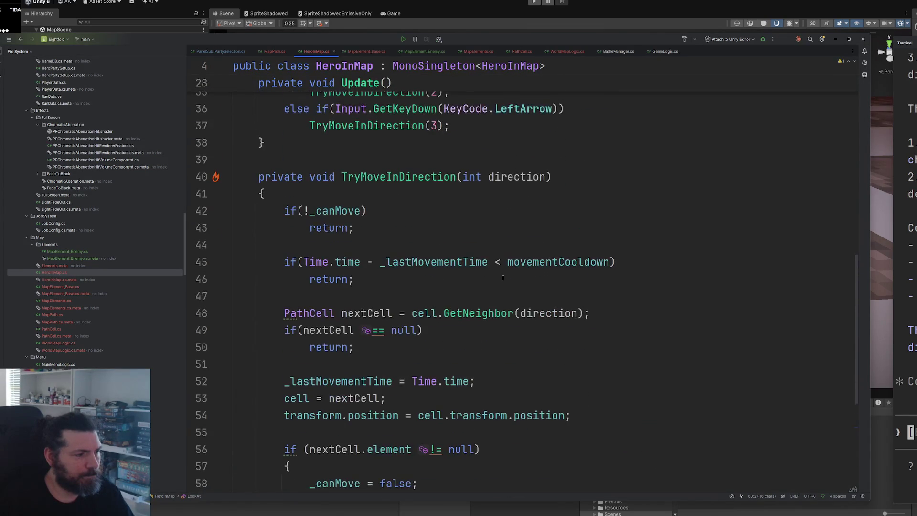
left_click(316, 352)
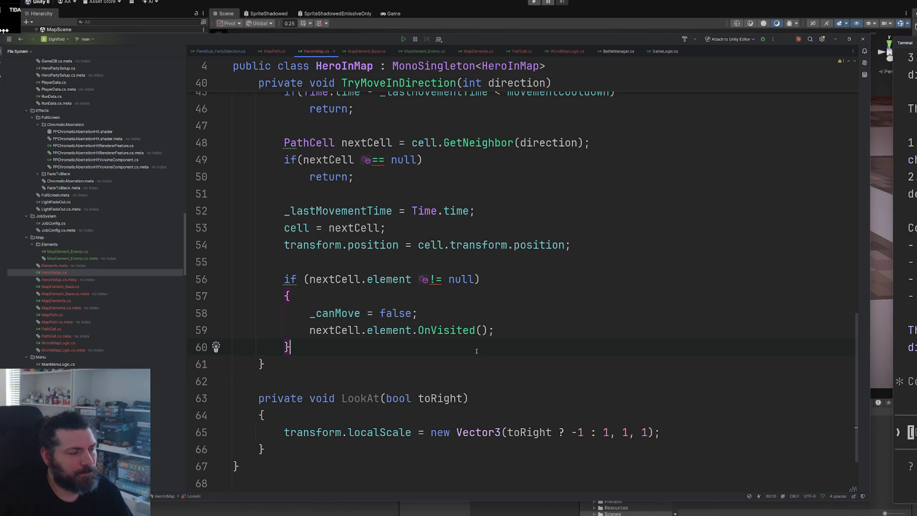
key("Return")
key("Return")
type("if(di")
key("Tab")
key("BackSpace")
type("1")
key("End")
key("Return")
type("LookAt(")
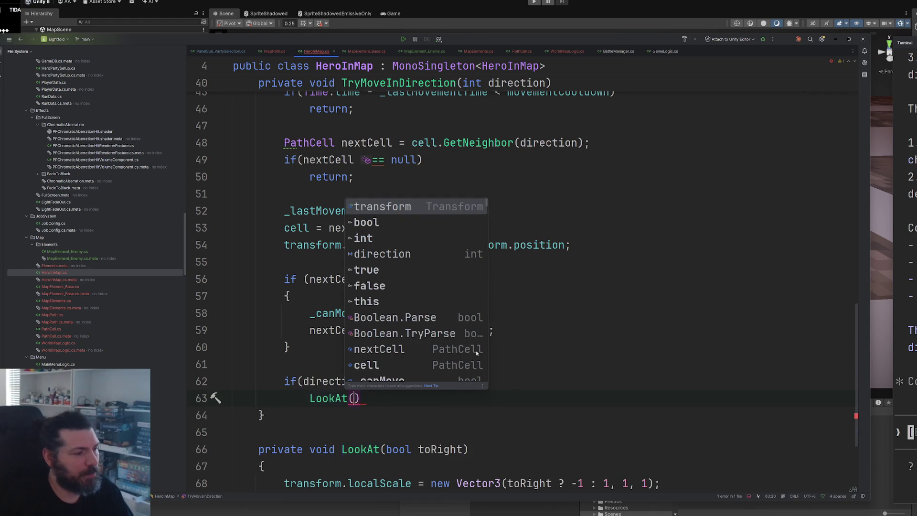
type("true")
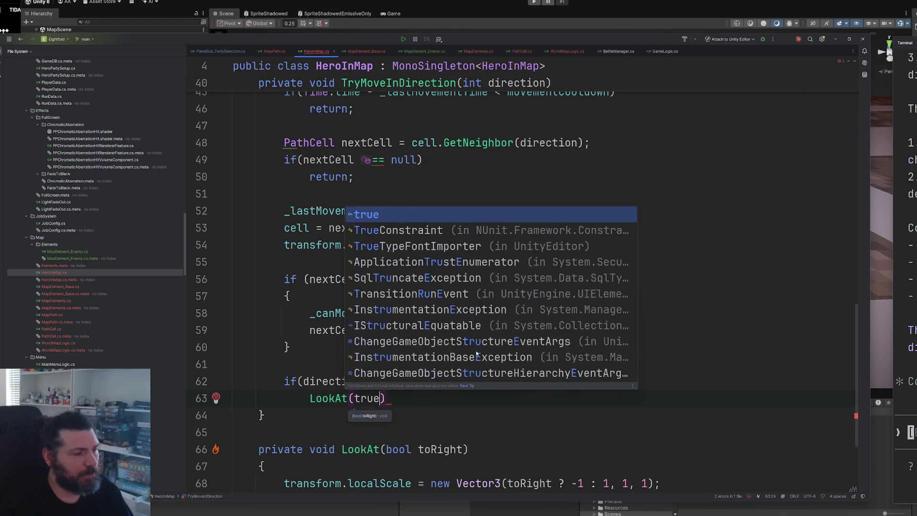
type(");")
key("Return")
Add if (direction == 3) LookAt(false); beneath it
type("if(d")
key("Tab")
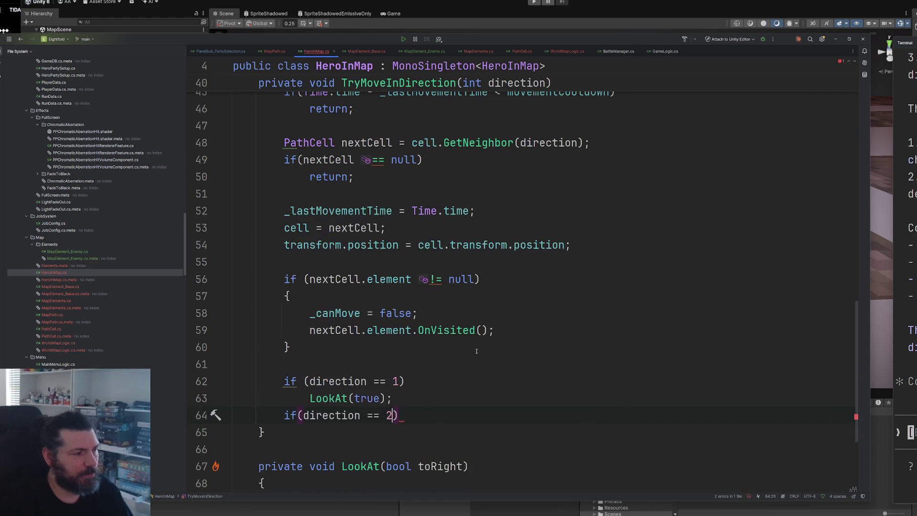
key("BackSpace")
key("BackSpace")
key("BackSpace")
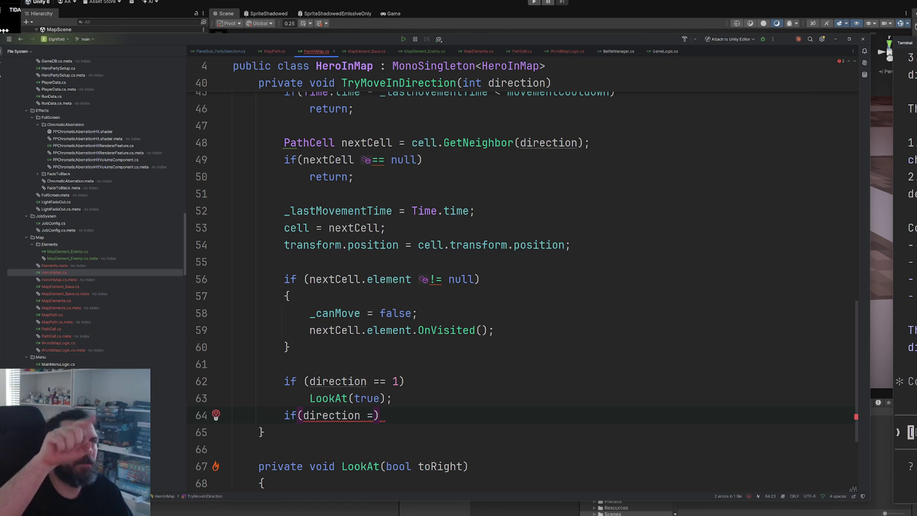
type("= 3")
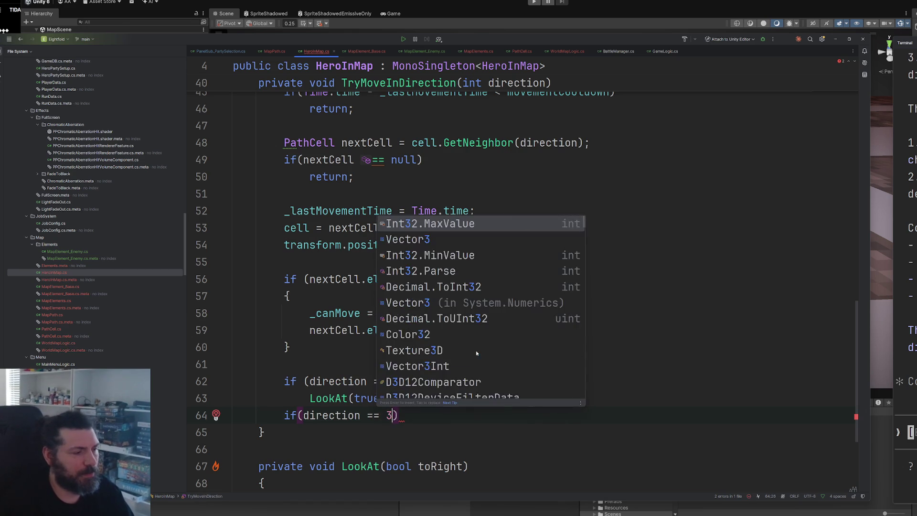
key("Return")
type("LookAt(f")
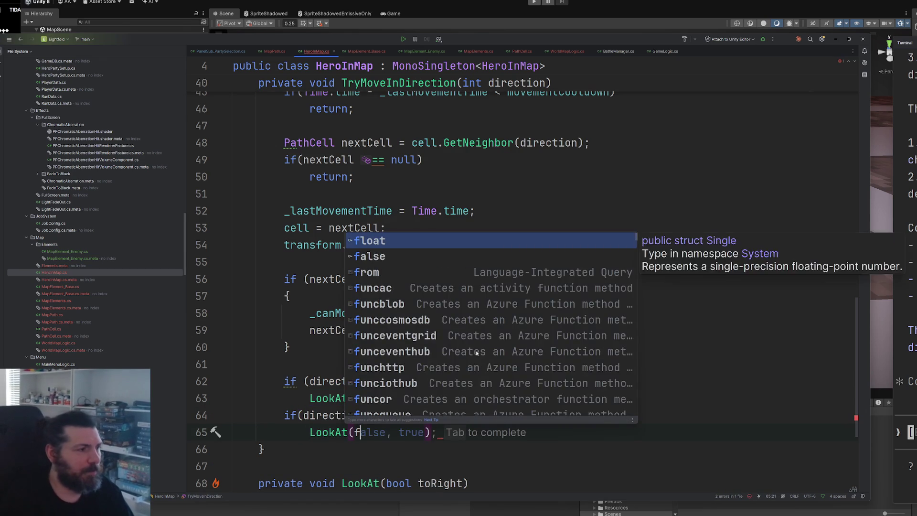
key("Down")
key("Return")
type(");")
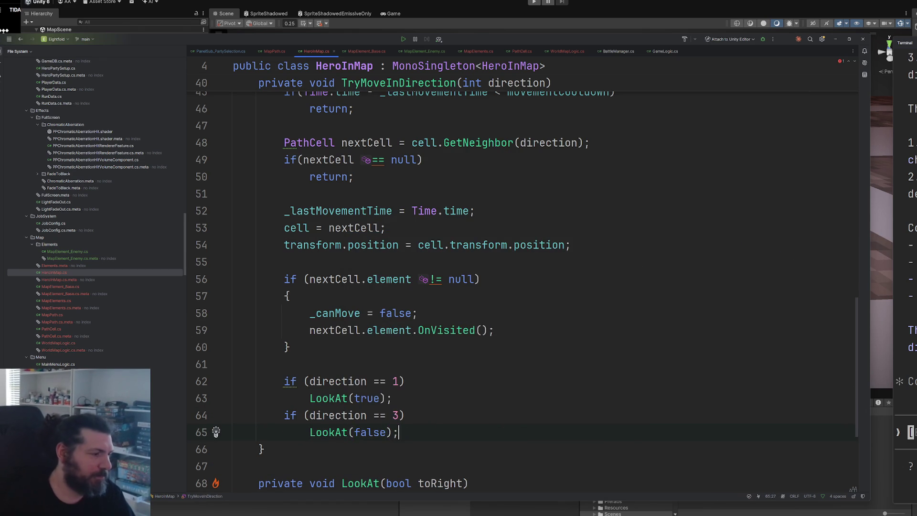
scroll(477, 347, "down", 2)
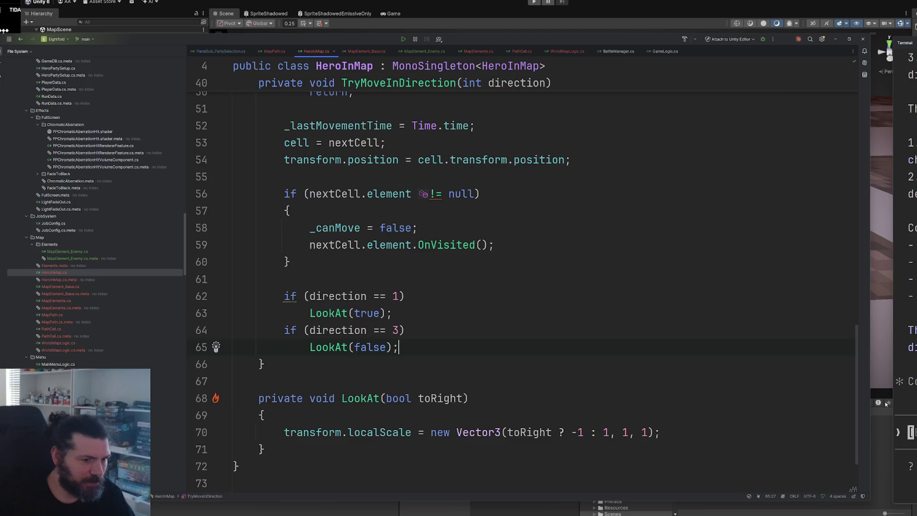
left_click(872, 431)
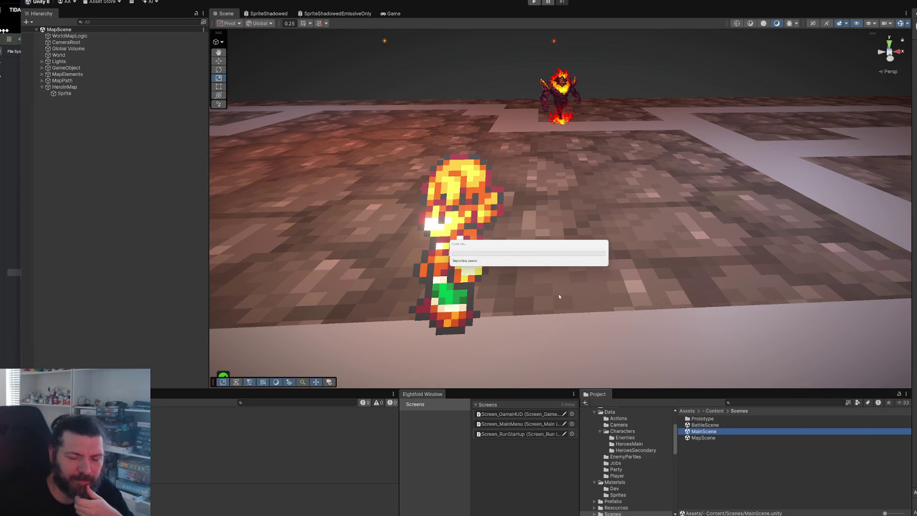
Play-test the map, then open the null-reference error's source at HeroInMap.cs line 24
left_click(533, 2)
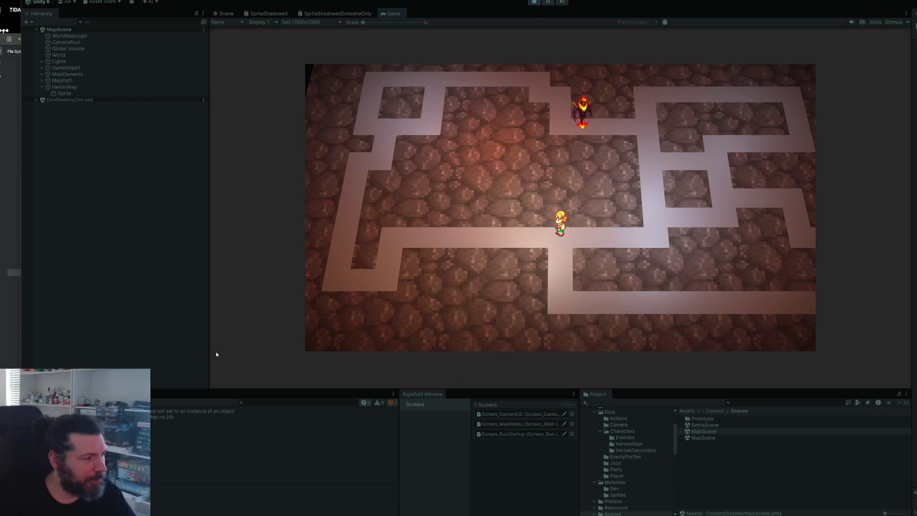
left_click(534, 2)
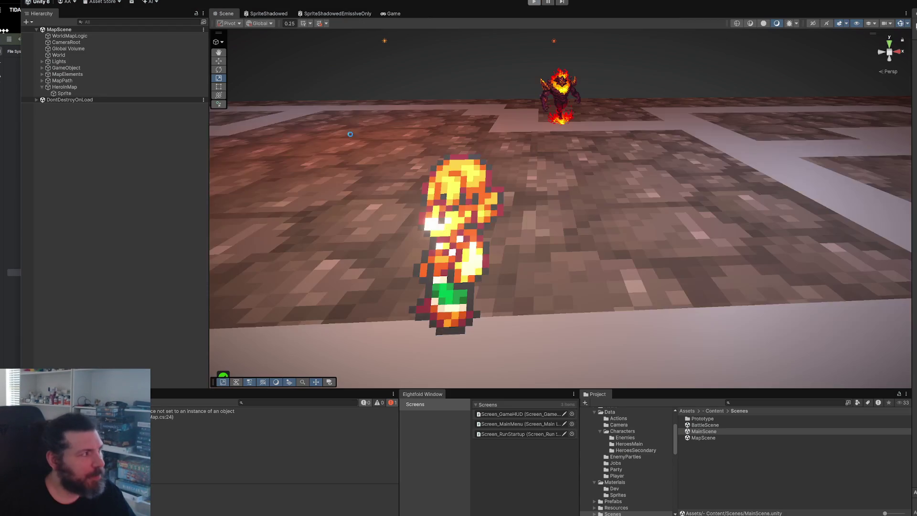
left_click(59, 88)
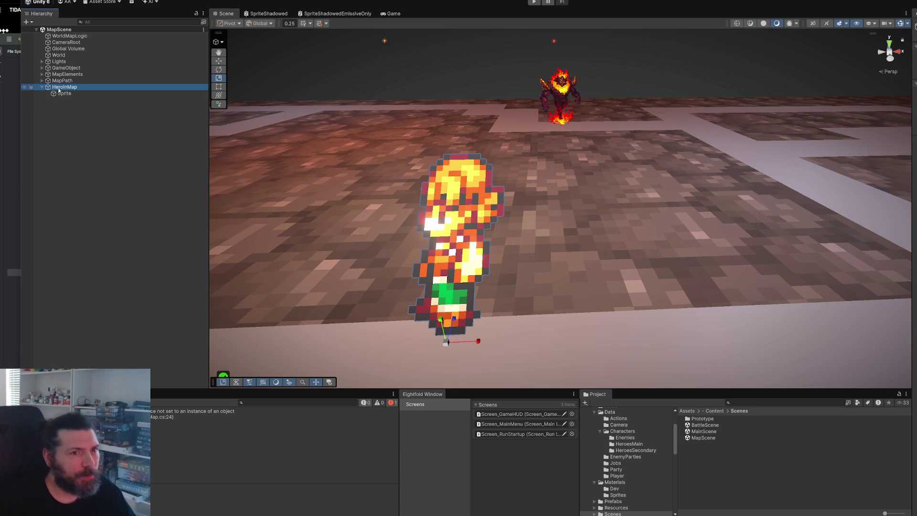
left_click(162, 418)
double_click(162, 419)
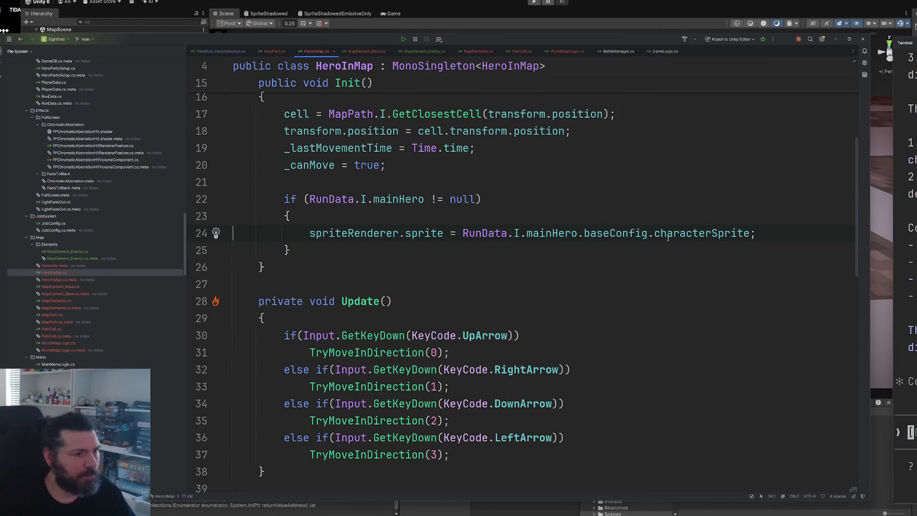
Check the mainHero declaration in RunData.cs, then open Edit > Project Settings in Unity
mouse_move(702, 234)
left_click(389, 200, "ctrl")
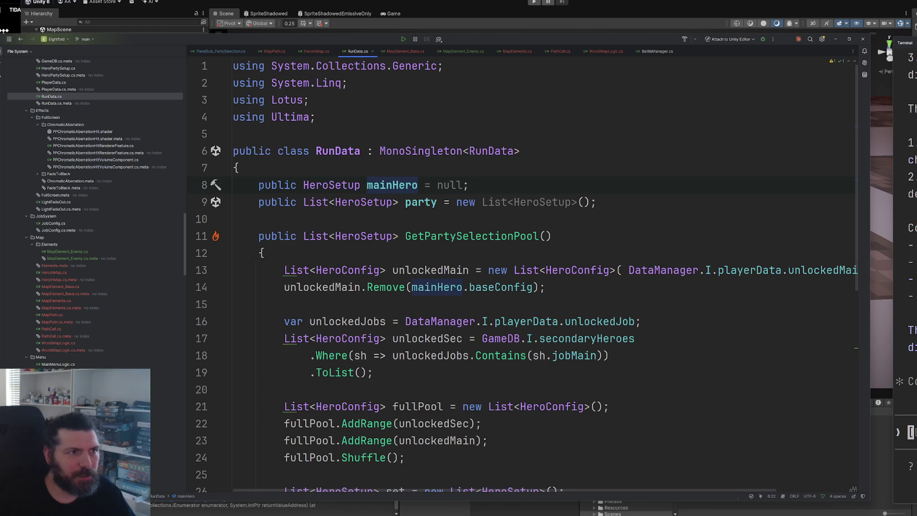
left_click(674, 11)
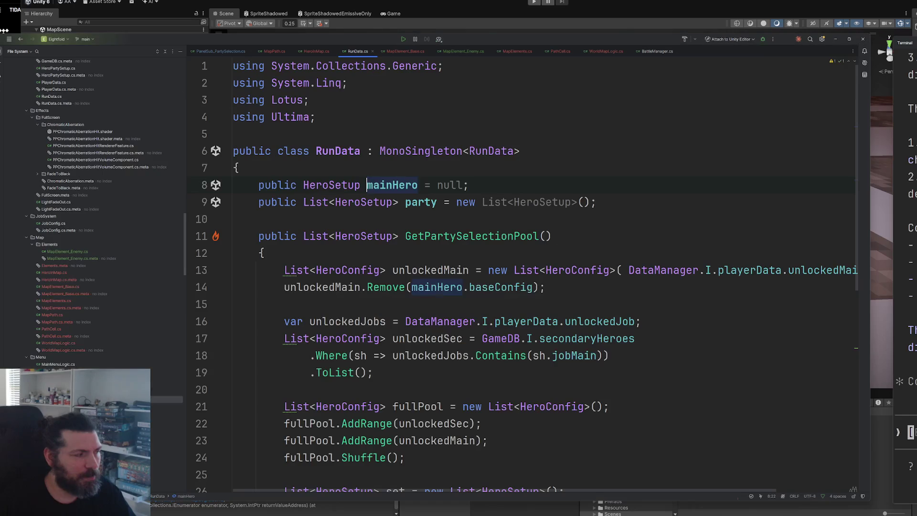
left_click(350, 513)
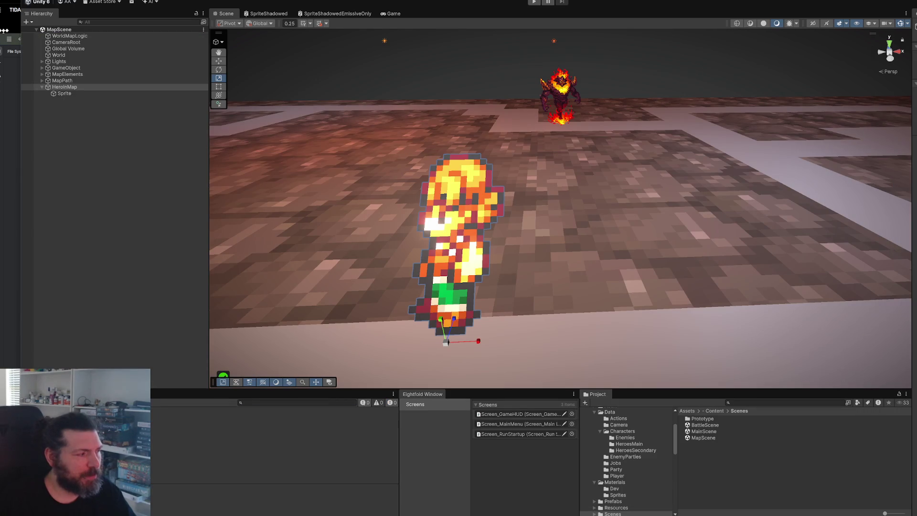
left_click(36, 1)
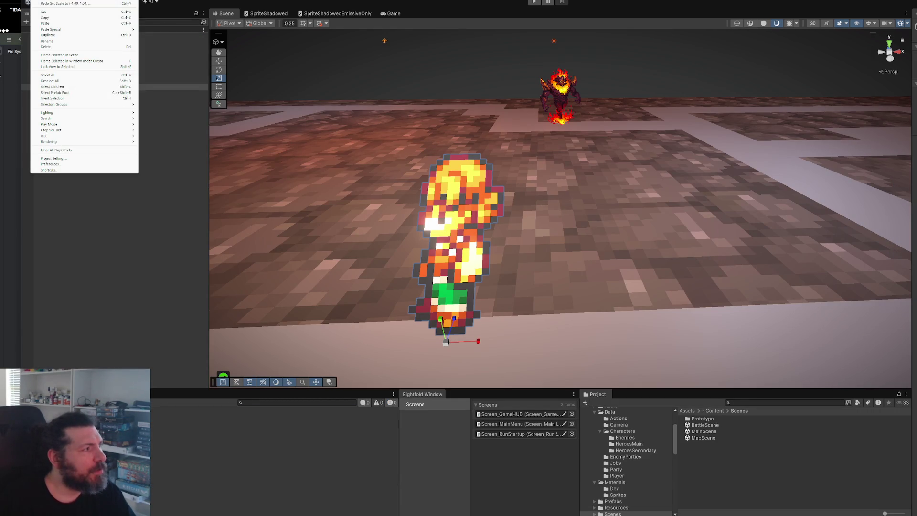
left_click(66, 158)
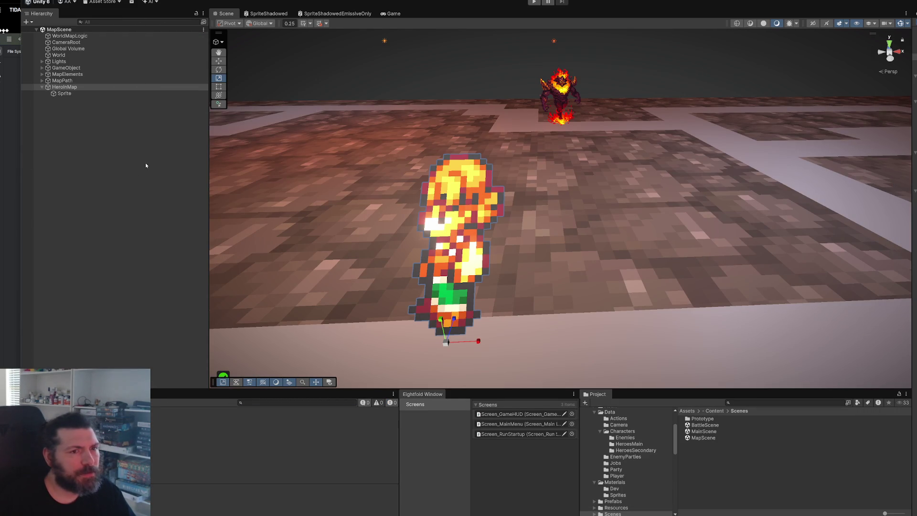
Make room for Project Settings, search 'player', and browse the Graphics and Memory pages
left_click_drag(911, 127, 414, 127)
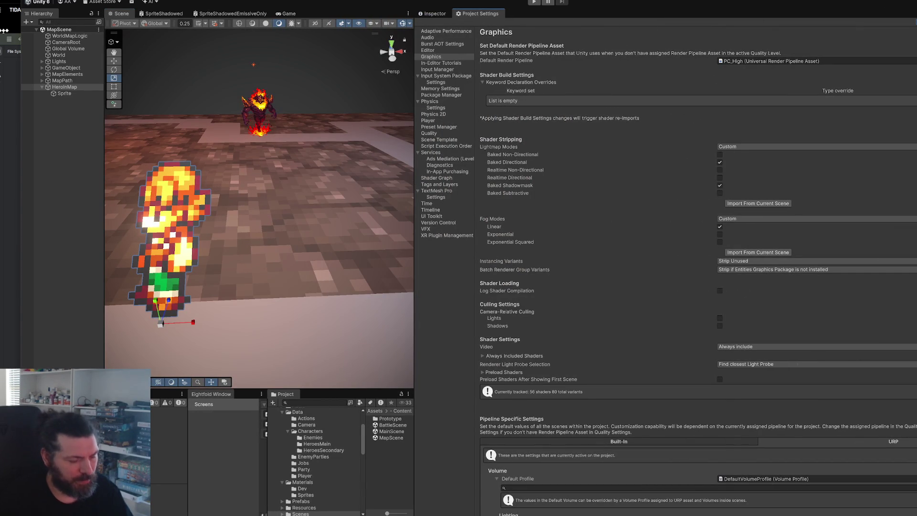
type("player")
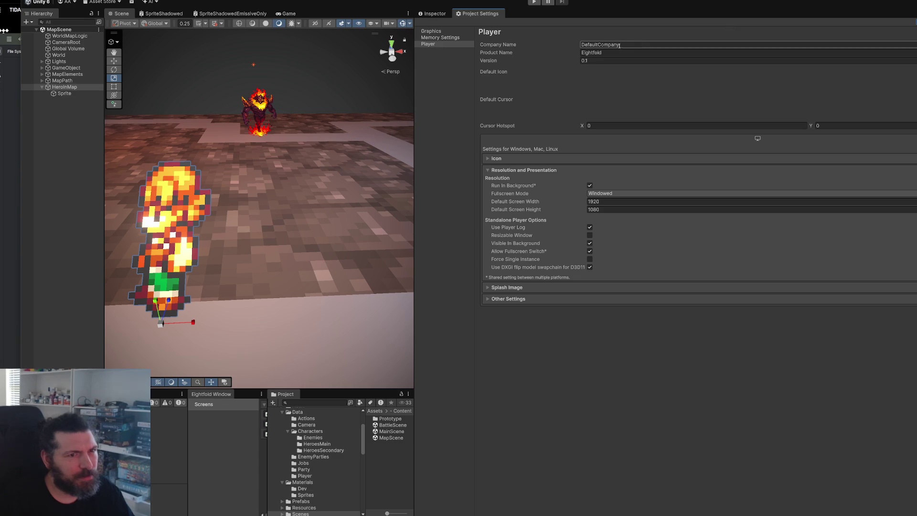
left_click(440, 32)
left_click(440, 38)
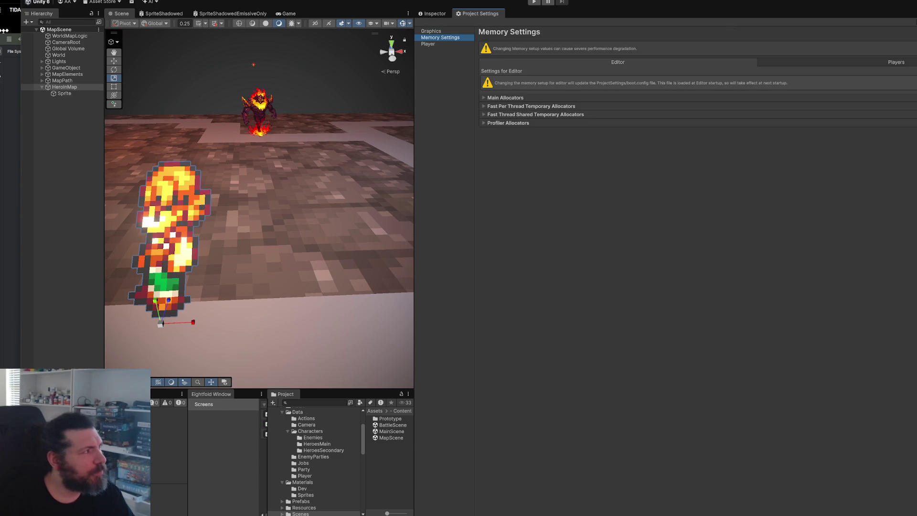
Search the editor Preferences for 'assem' and then 'reload', then close Preferences
left_click(72, 158)
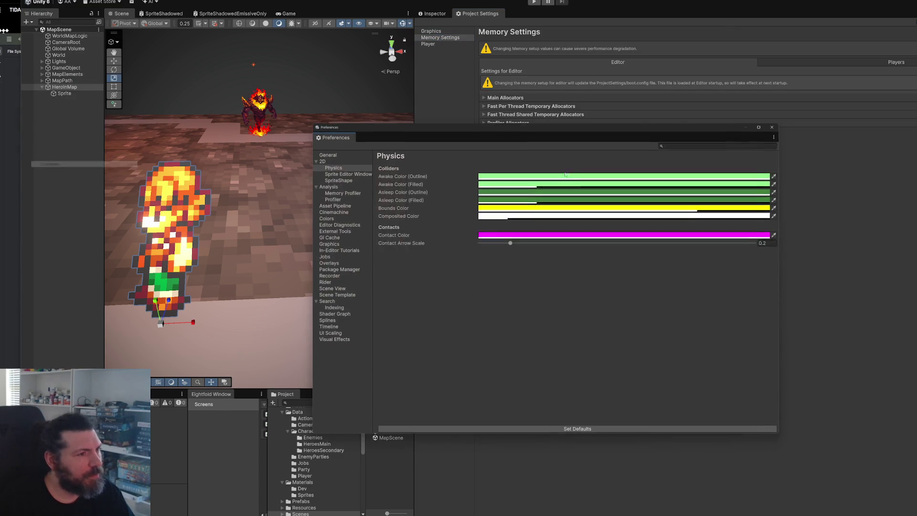
type("assem")
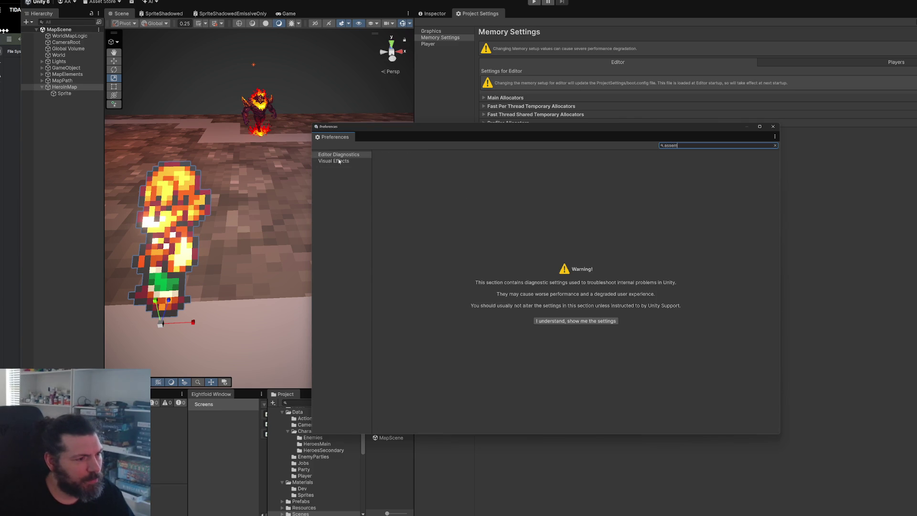
left_click(339, 161)
left_click(340, 154)
left_click(699, 146)
key("BackSpace")
key("BackSpace")
key("BackSpace")
type("reload")
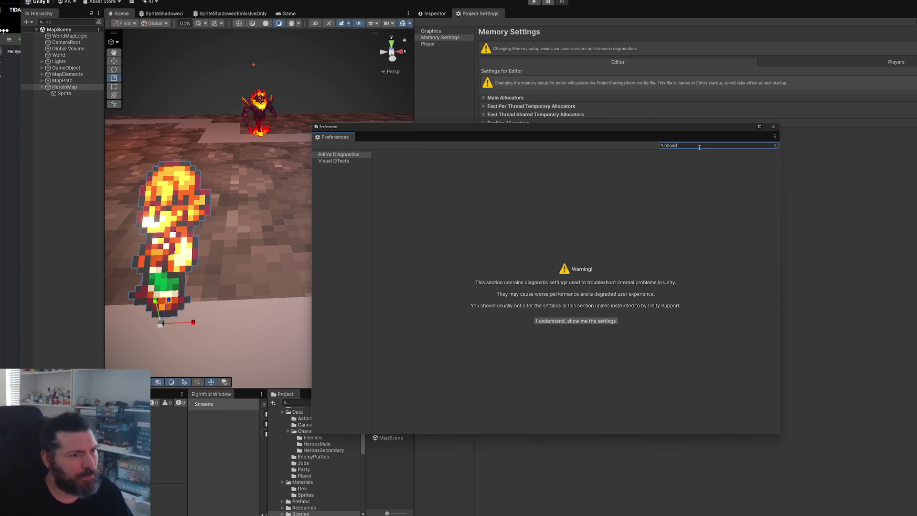
left_click(773, 126)
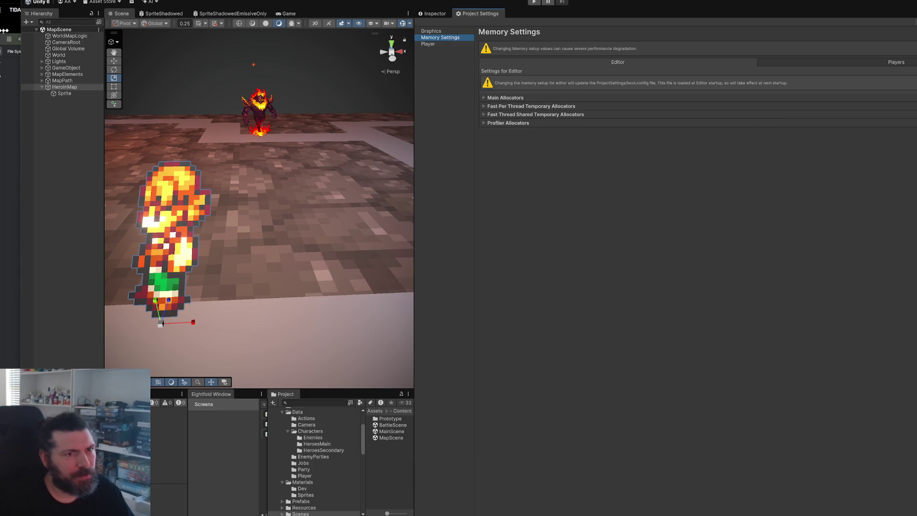
Search 'resolution', expand Player's Other Settings, and widen the map's scene view
type("resolution")
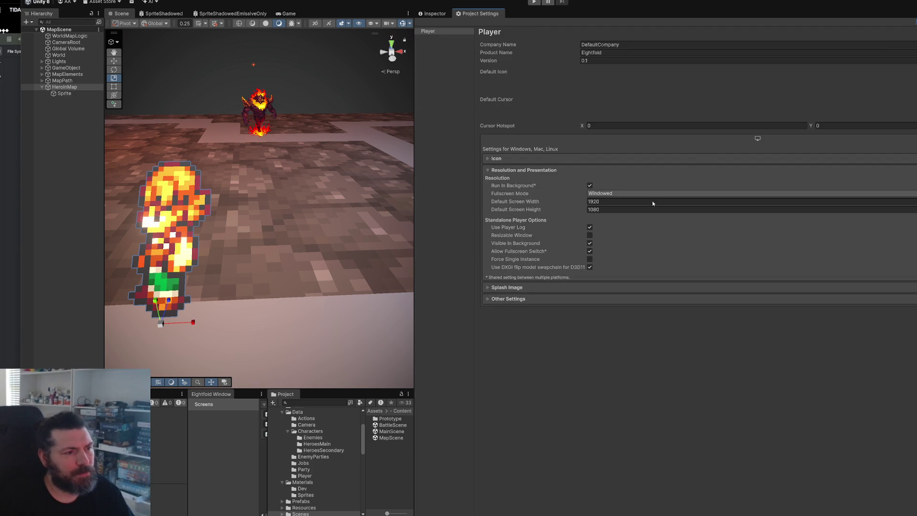
left_click(514, 302)
scroll(516, 293, "down", 5)
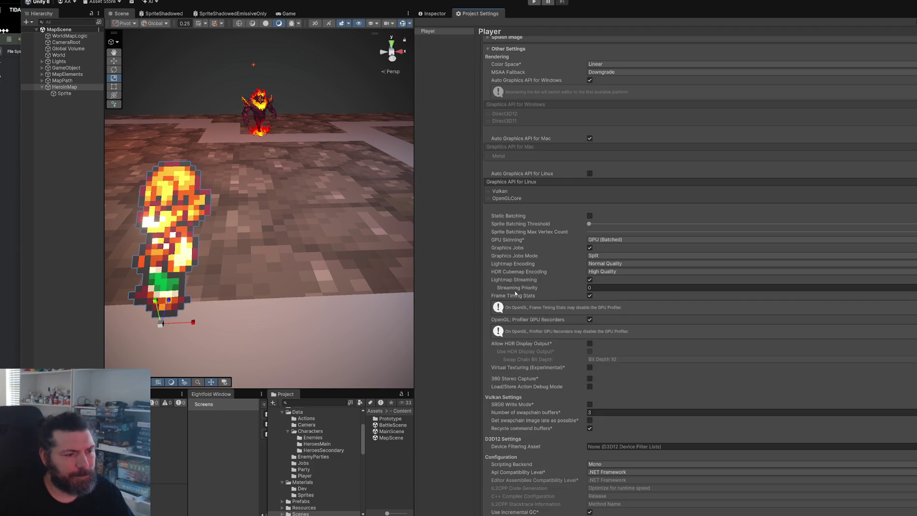
left_click_drag(414, 259, 825, 242)
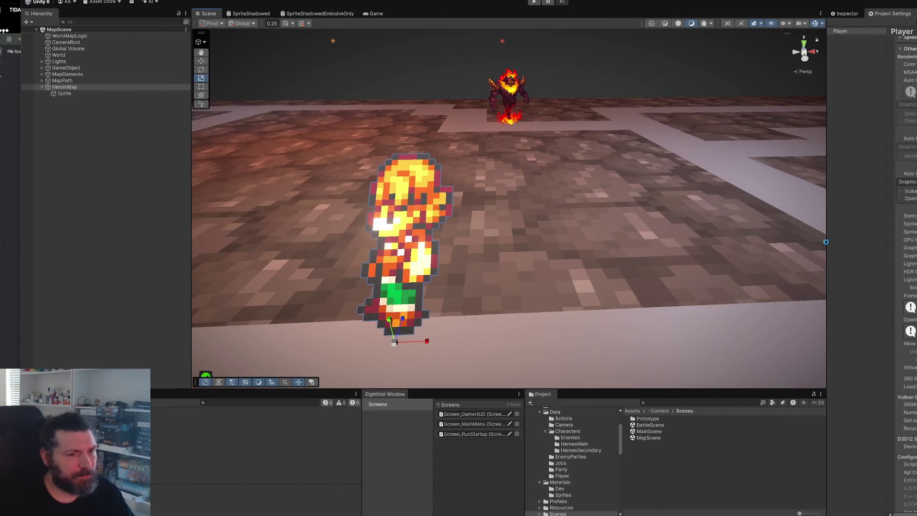
Open MainScene in the editor after briefly opening BattleScene
left_click(651, 437)
double_click(654, 425)
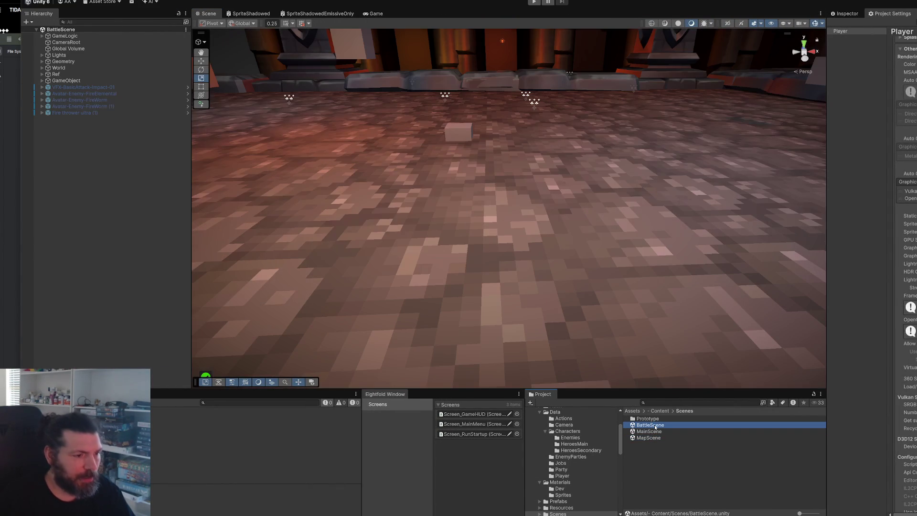
left_click(654, 432)
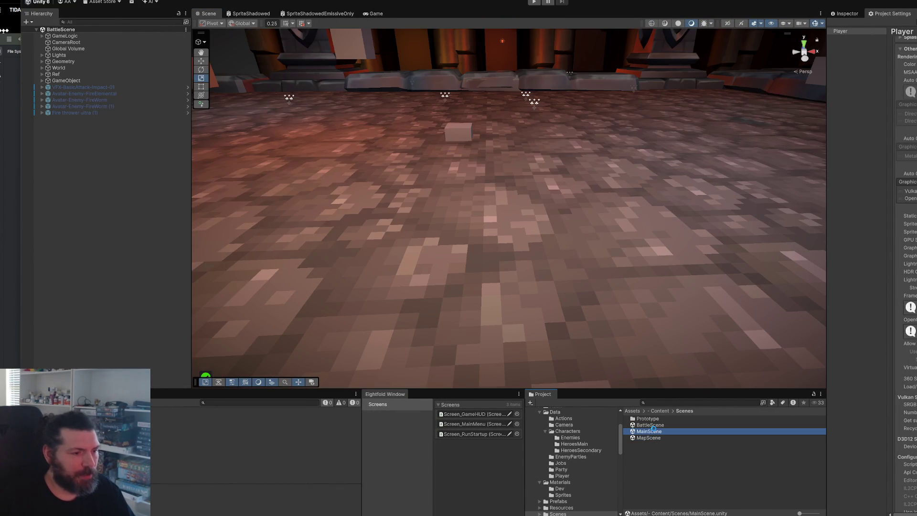
double_click(653, 429)
Enter play mode, start a new game, cycle the secondary job three times, and confirm the party
key("ctrl+p")
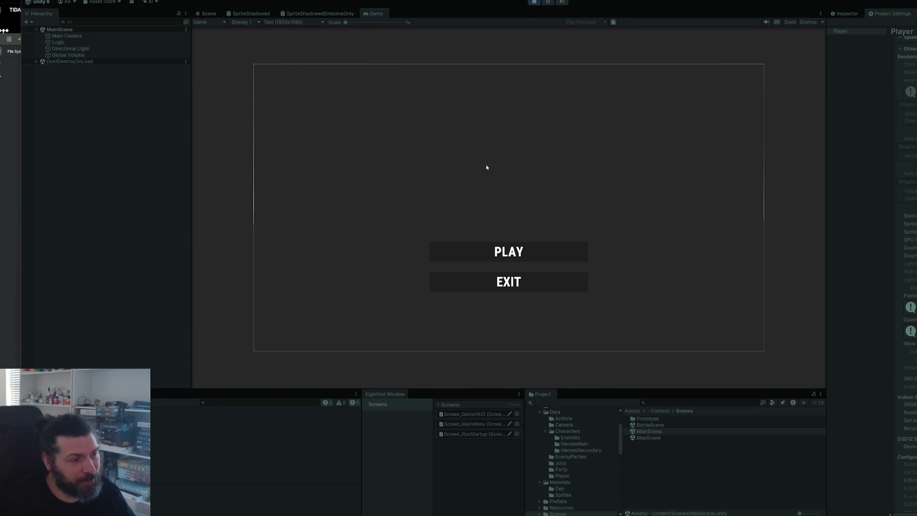
left_click(494, 253)
left_click(432, 247)
left_click(432, 247)
left_click(432, 246)
left_click(518, 325)
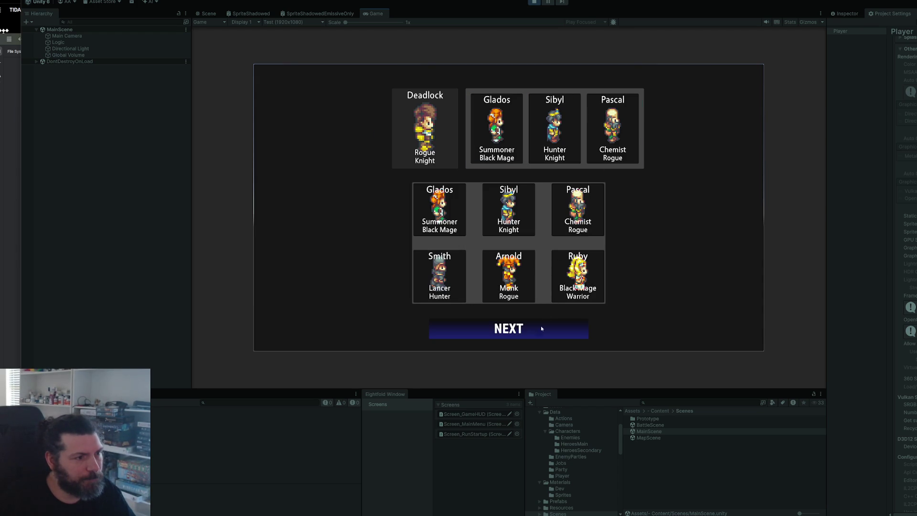
left_click(534, 337)
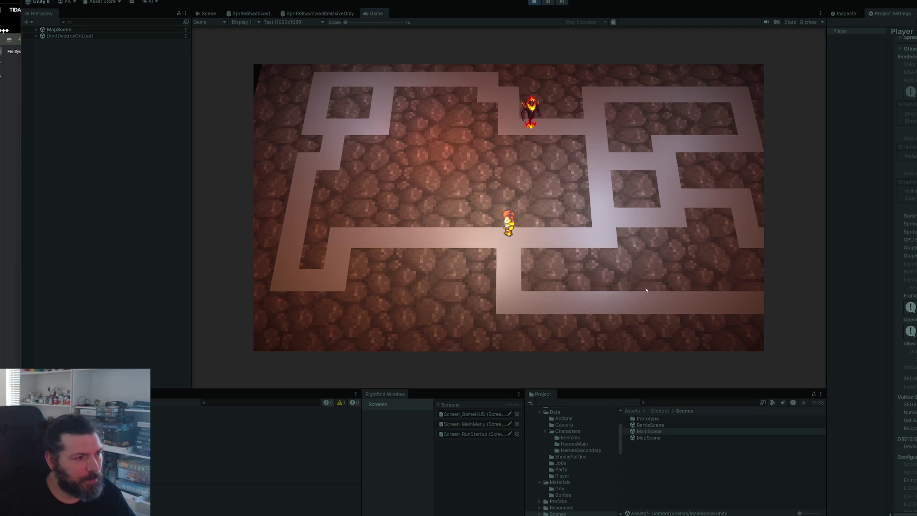
Walk the hero left and right along the corridor to check sprite flipping, then stop play mode
key("Right")
key("Left")
key("Left")
key("Right")
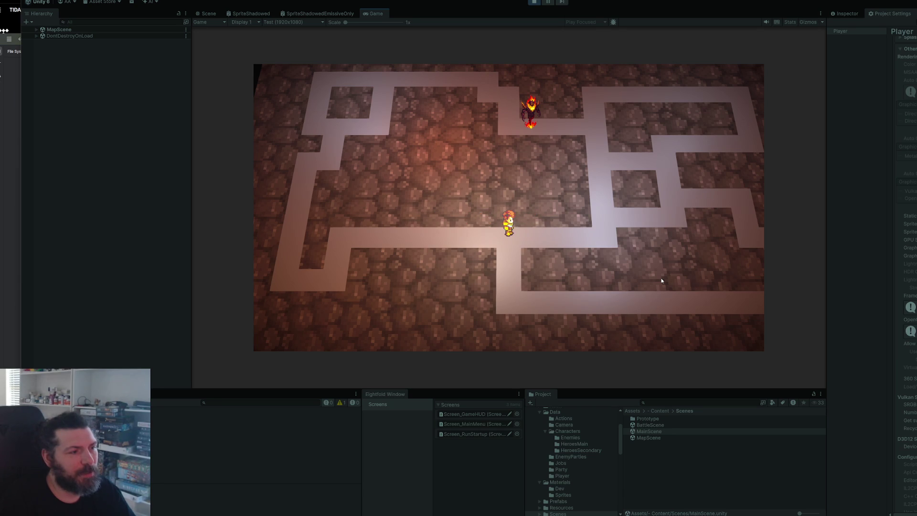
key("Left")
key("Right")
key("Left")
key("Right")
key("Left")
key("Right")
key("Left")
key("Right")
key("Left")
key("Right")
key("Left")
key("Right")
key("Left")
key("Right")
key("Left")
key("Right")
key("Left")
key("Right")
key("Right")
key("Left")
key("Right")
key("Right")
key("Left")
key("Right")
key("Right")
key("Up")
key("Left")
key("Left")
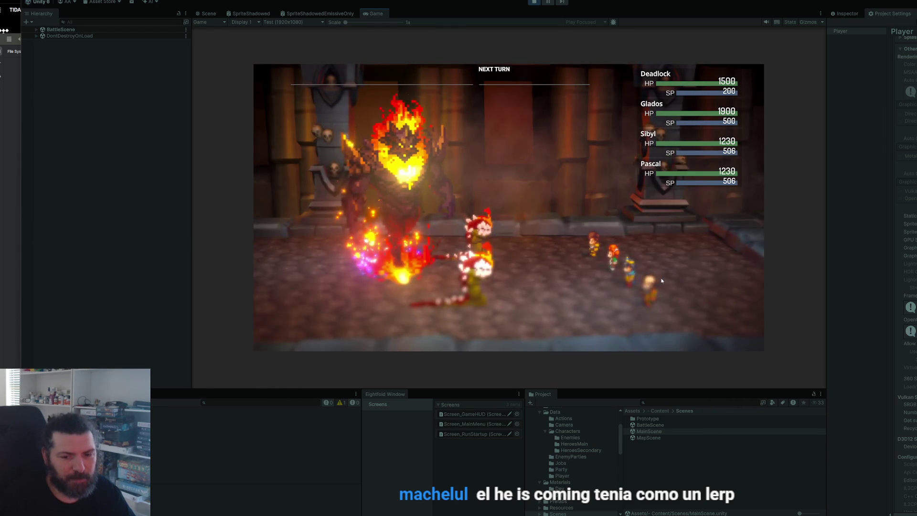
left_click(533, 2)
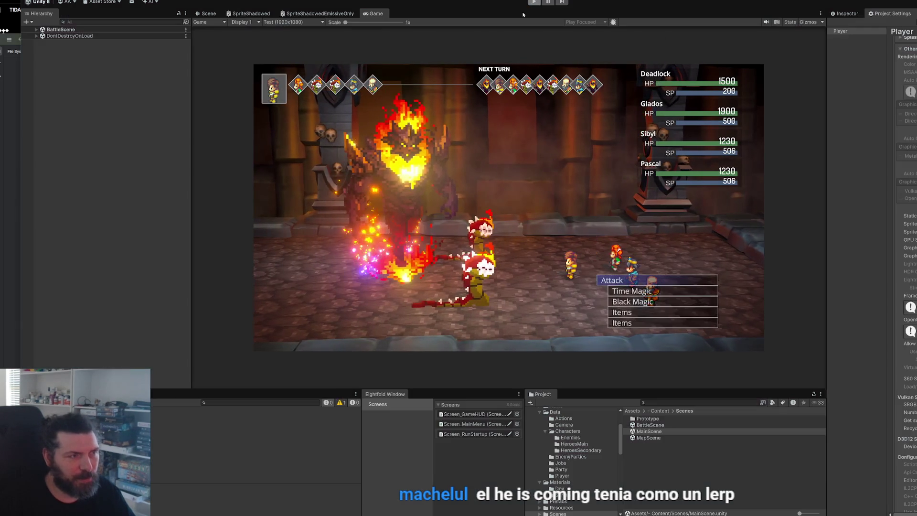
key("alt+Tab")
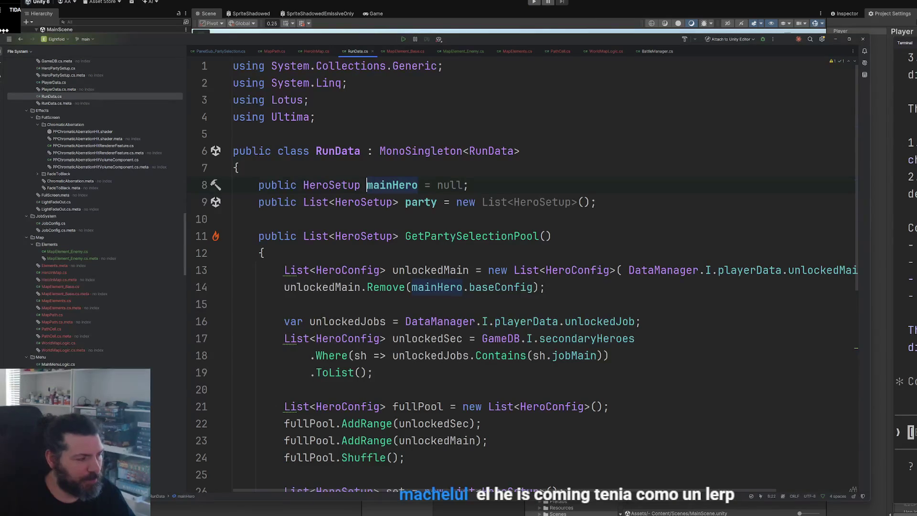
Bring the He is Coming YouTube overview to the front and pause it
mouse_move(196, 513)
left_click(208, 513)
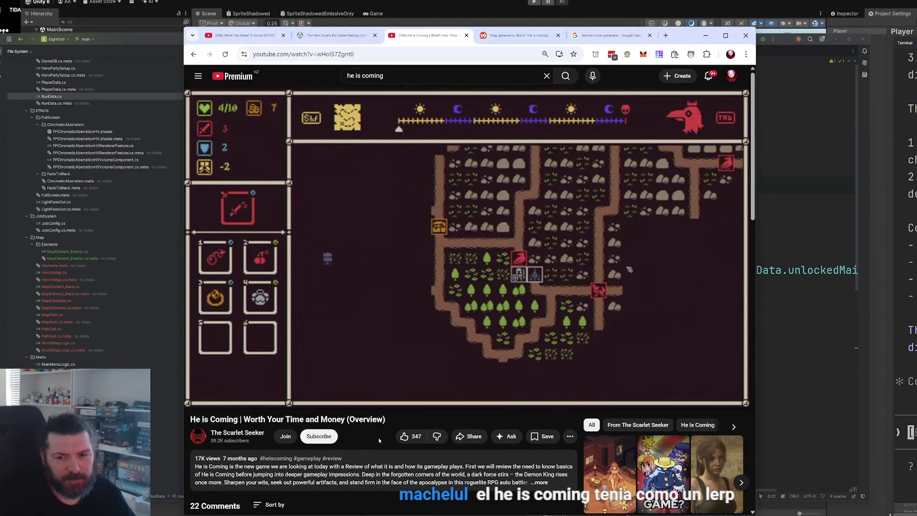
key("space")
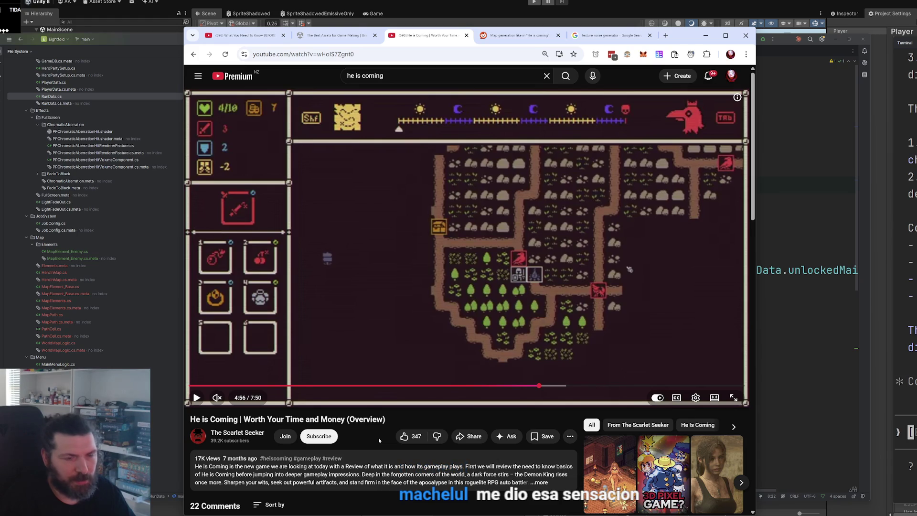
Step back and forward frame by frame through the video's map movement
key("comma")
key("comma")
key("comma")
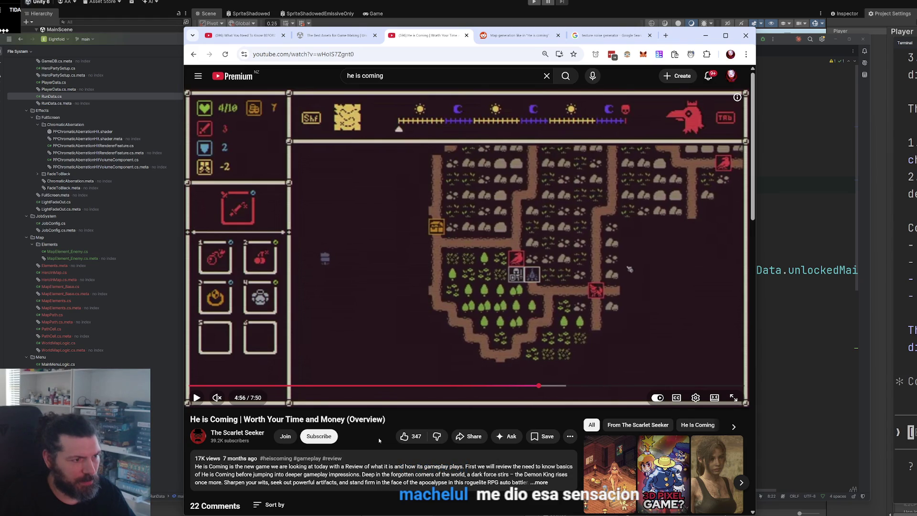
key("comma")
key("period")
key("period")
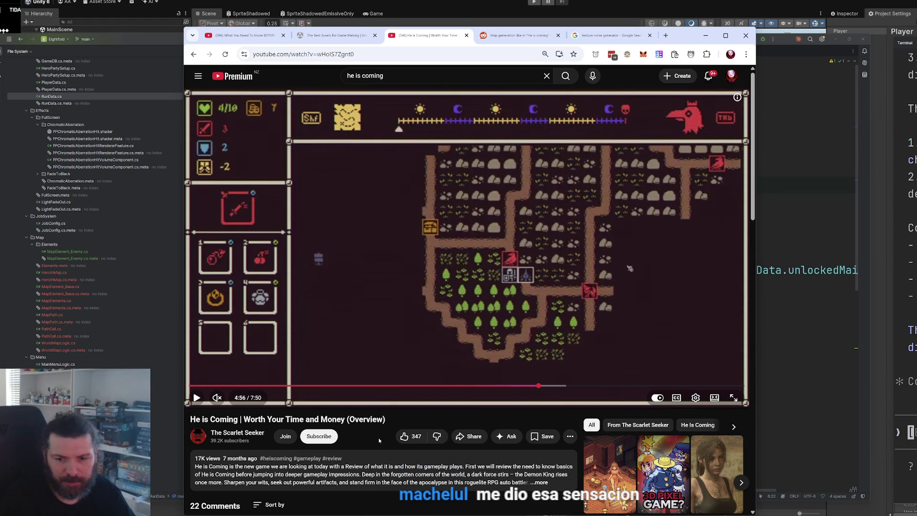
key("comma")
key("comma")
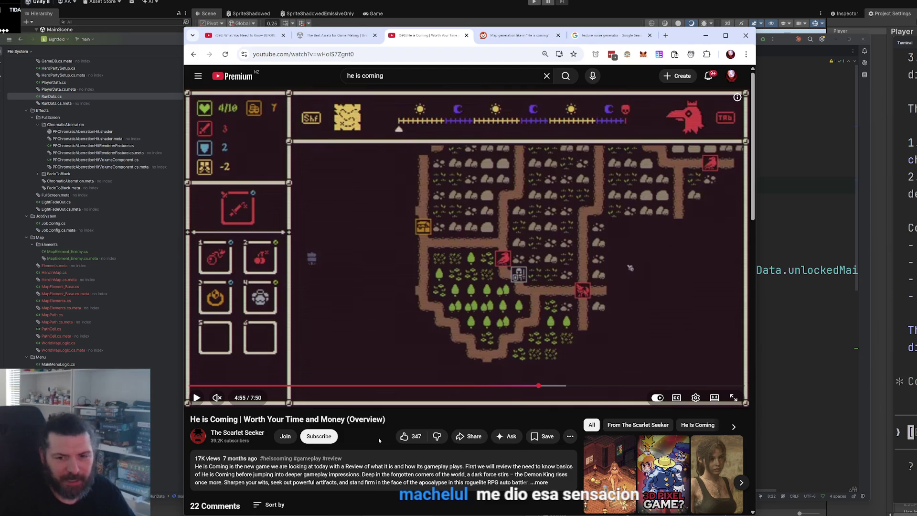
key("period")
key("period")
key("period")
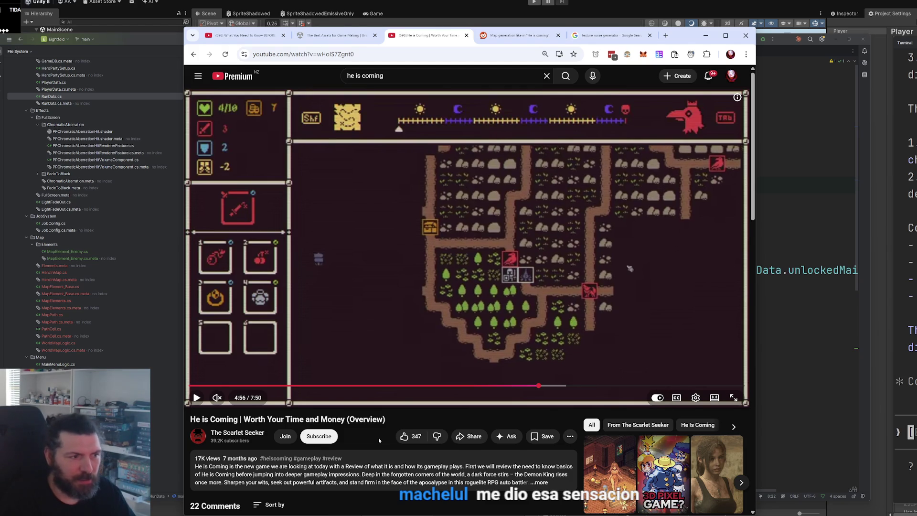
key("period")
key("period")
key("period")
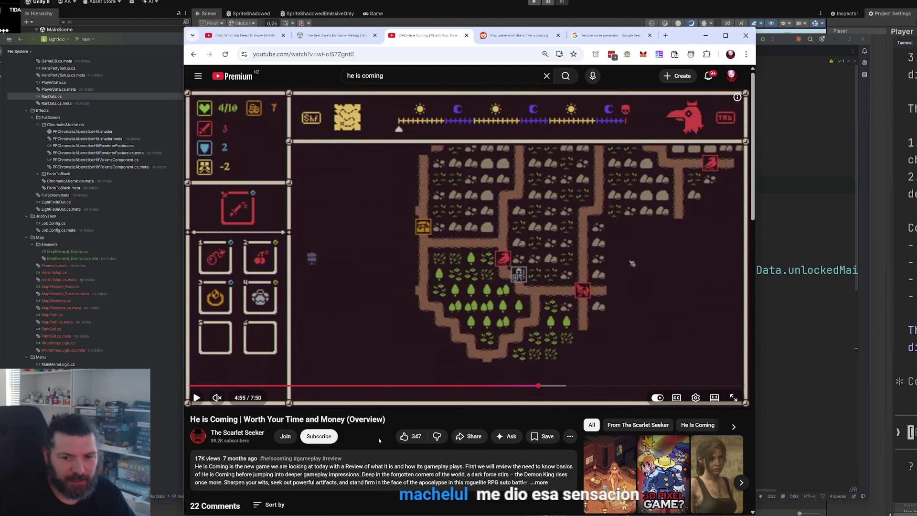
key("period")
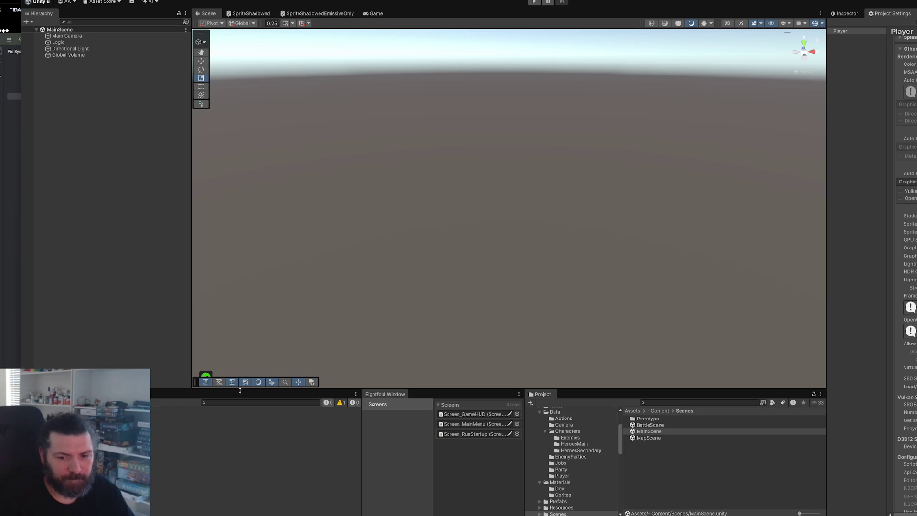
Switch the Inspector from Player settings to the Main Scene asset's details
left_click(849, 14)
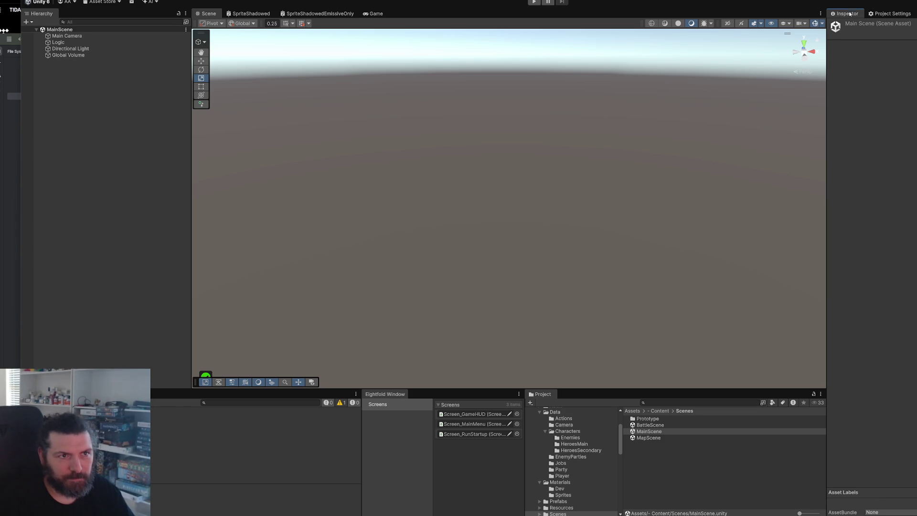
left_click(890, 14)
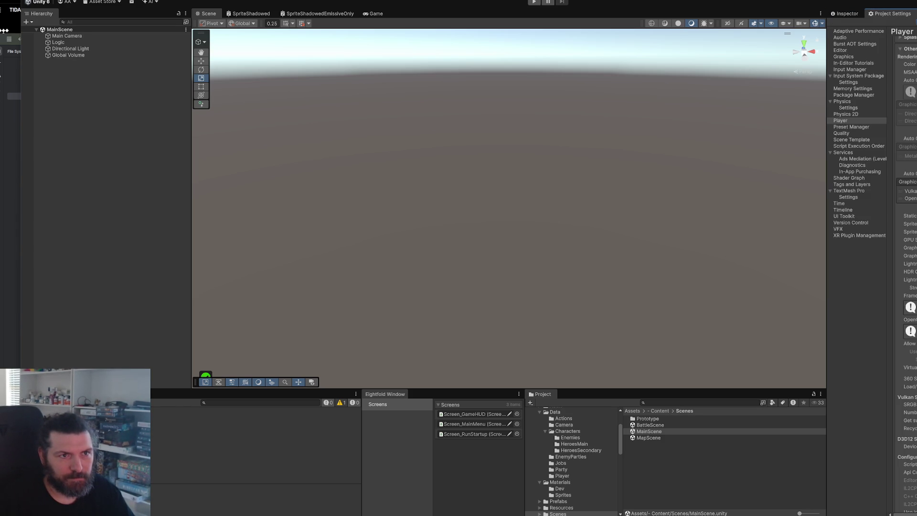
left_click(847, 14)
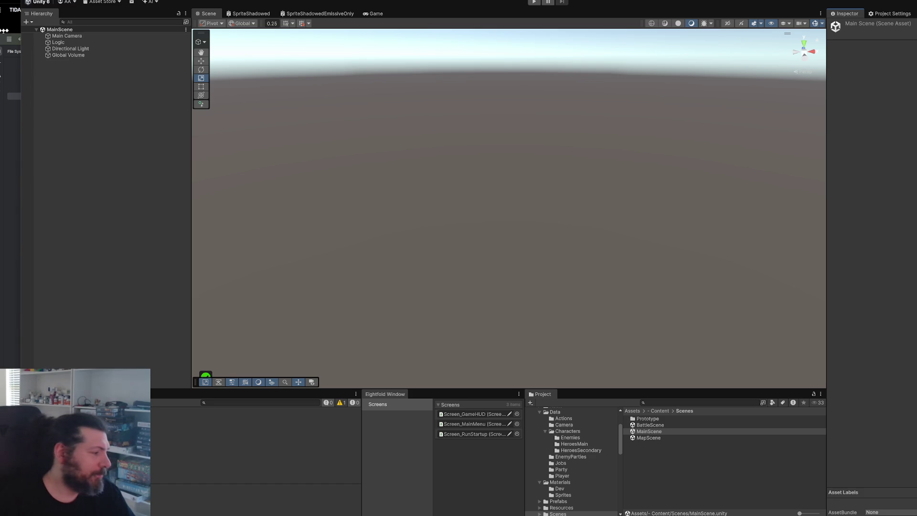
In Fork, select all unstaged changes and drag them into Staged
key("alt+Tab")
left_click(305, 56)
key("ctrl+a")
mouse_move(305, 56)
left_mouse_down()
mouse_move(277, 394)
mouse_move(363, 382)
left_mouse_up()
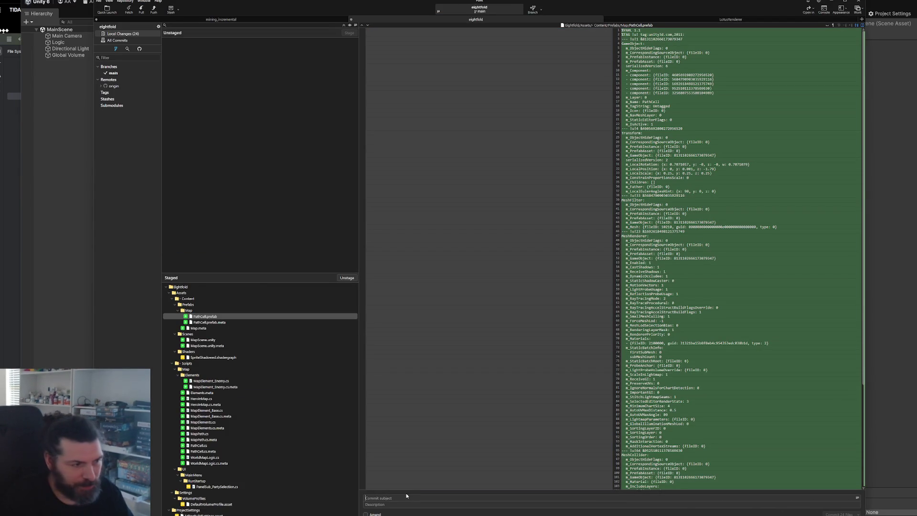
Commit the 24 staged files with the subject 'prototype world map'
type("prototype world map")
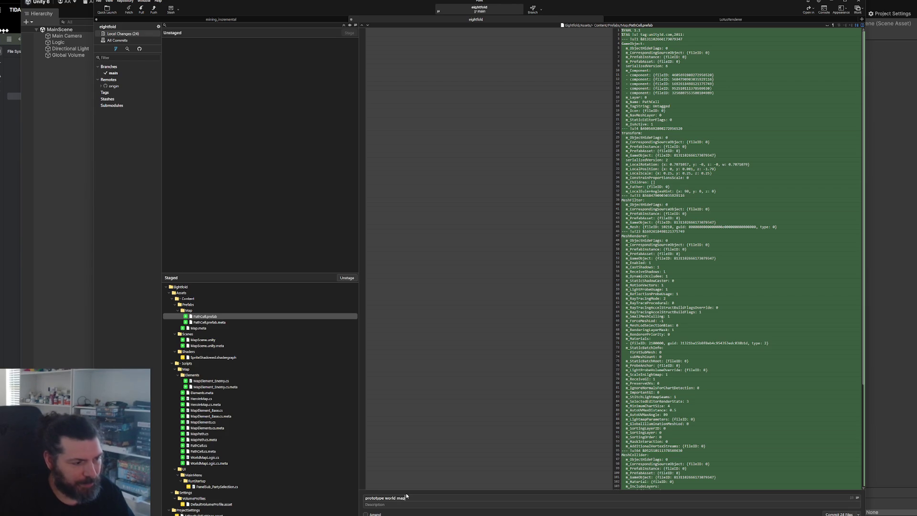
key("ctrl+Return")
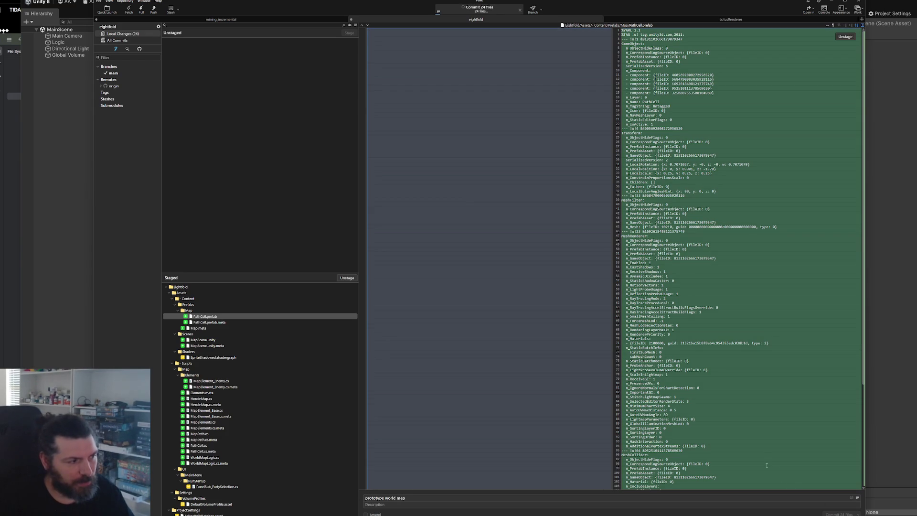